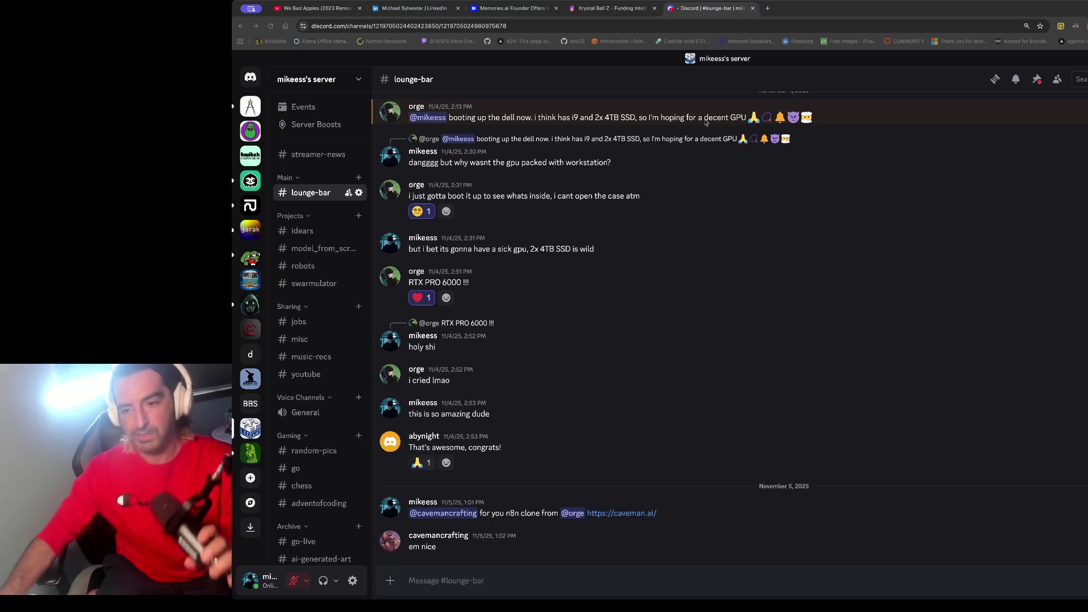
Step: Focus Discord and move from the lounge-bar conversation to the #music-recs channel
left_click(565, 93)
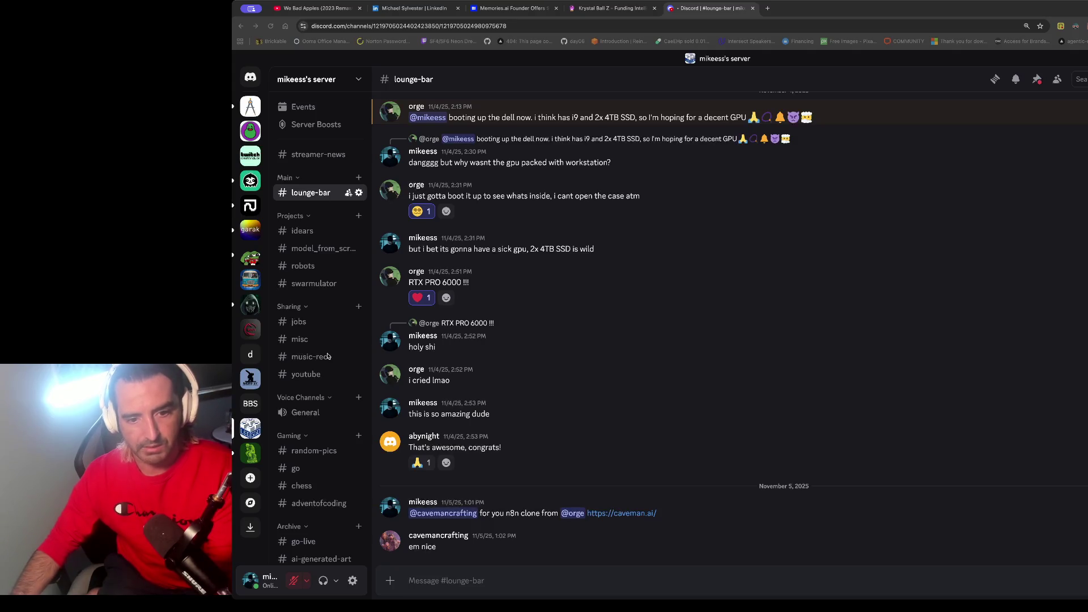
left_click(313, 355)
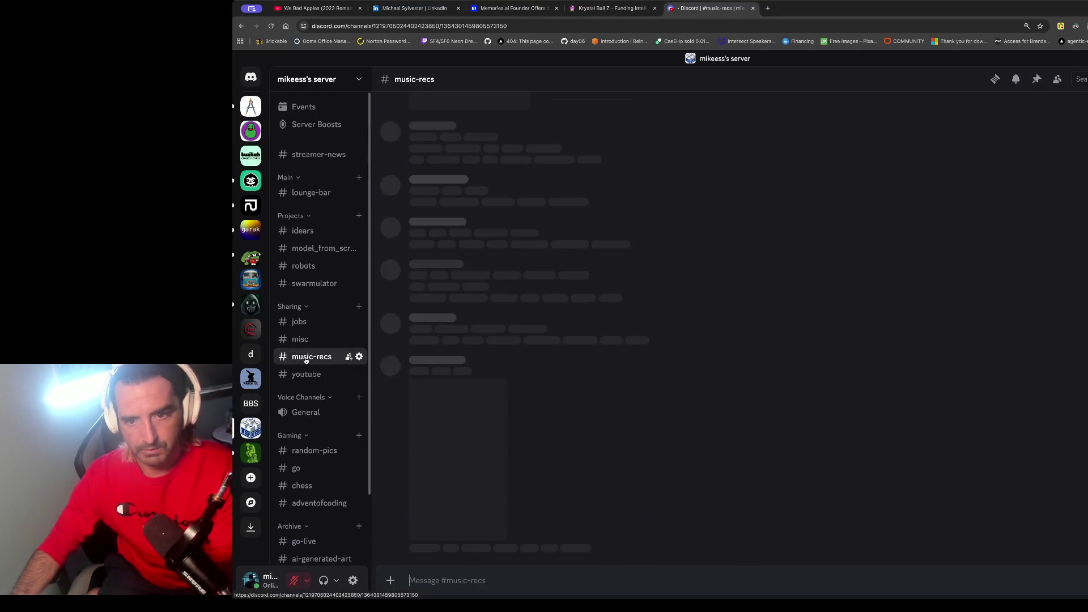
Step: Scroll back through #music-recs toward the Ethereal Slap (2023 Remaster) link, then start a new browser tab
scroll(535, 327, "up", 10)
scroll(535, 328, "up", 3)
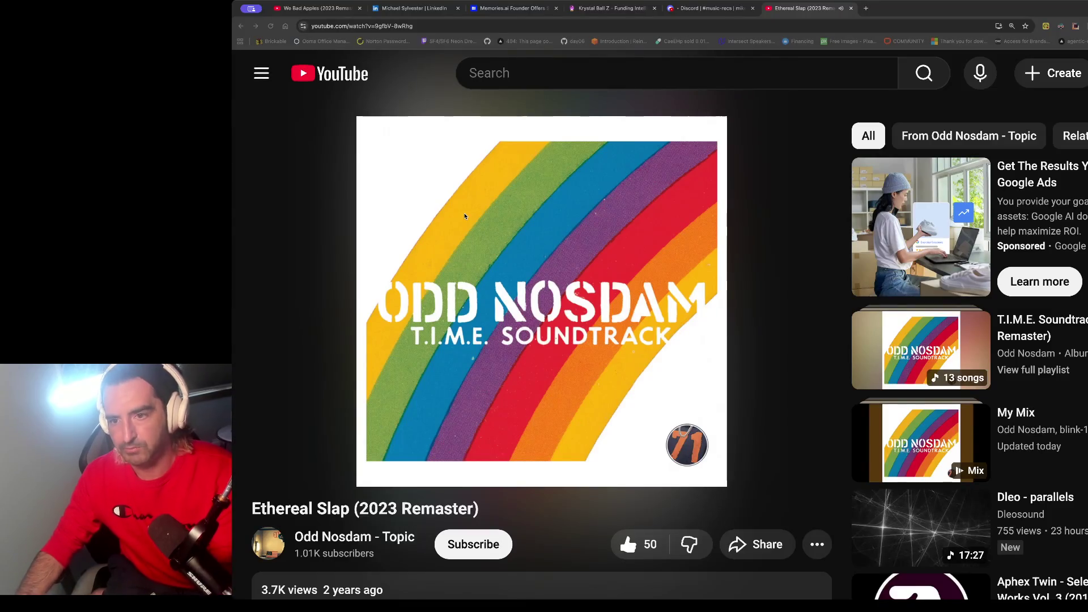
key("ctrl+t")
Step: Load the Krystal Ball Z app at localhost:8501 and open its Research page
type("localhost:8501")
key("Return")
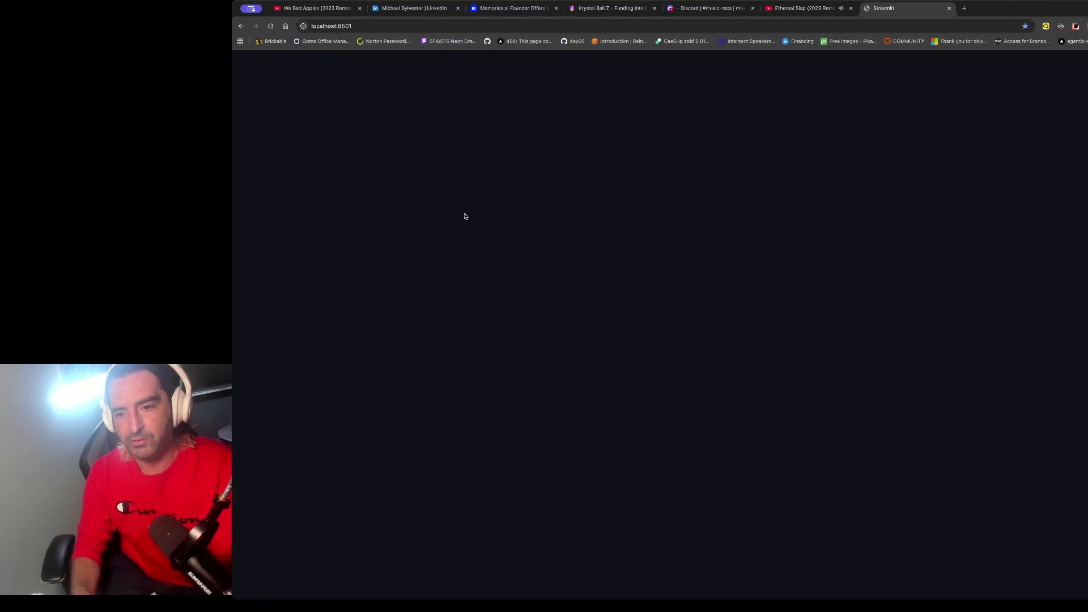
left_click(261, 194)
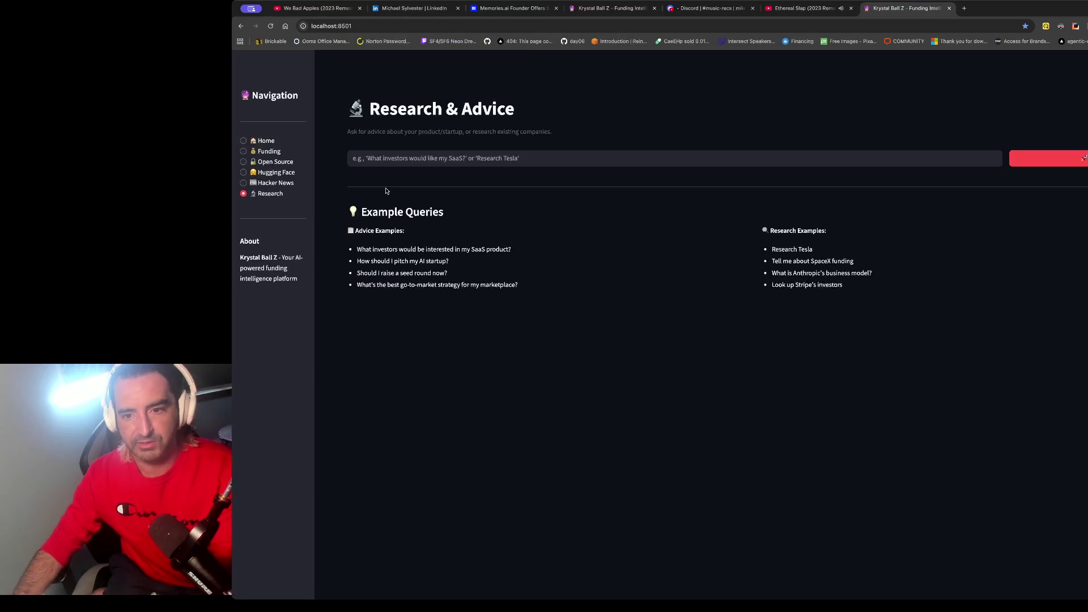
Step: Submit the research question asking who would invest in my energy startup
left_click(486, 153)
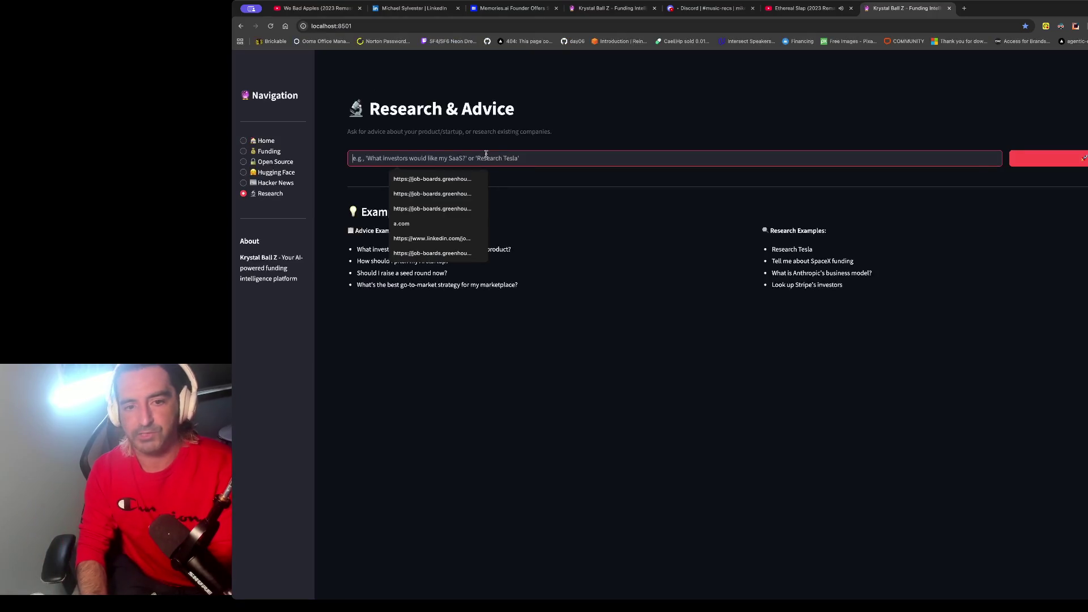
type("who ")
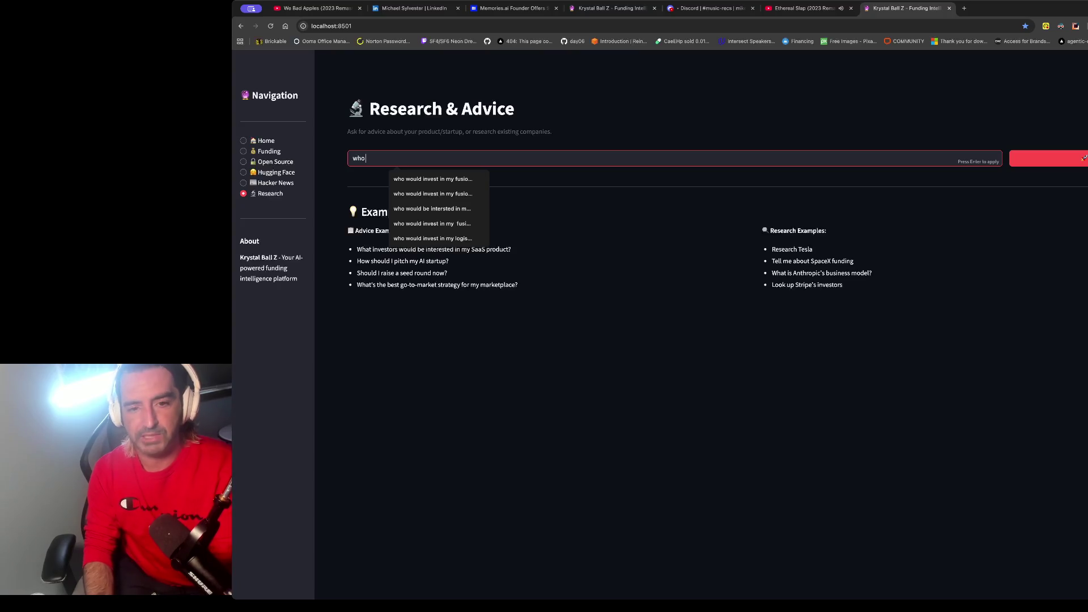
type("would")
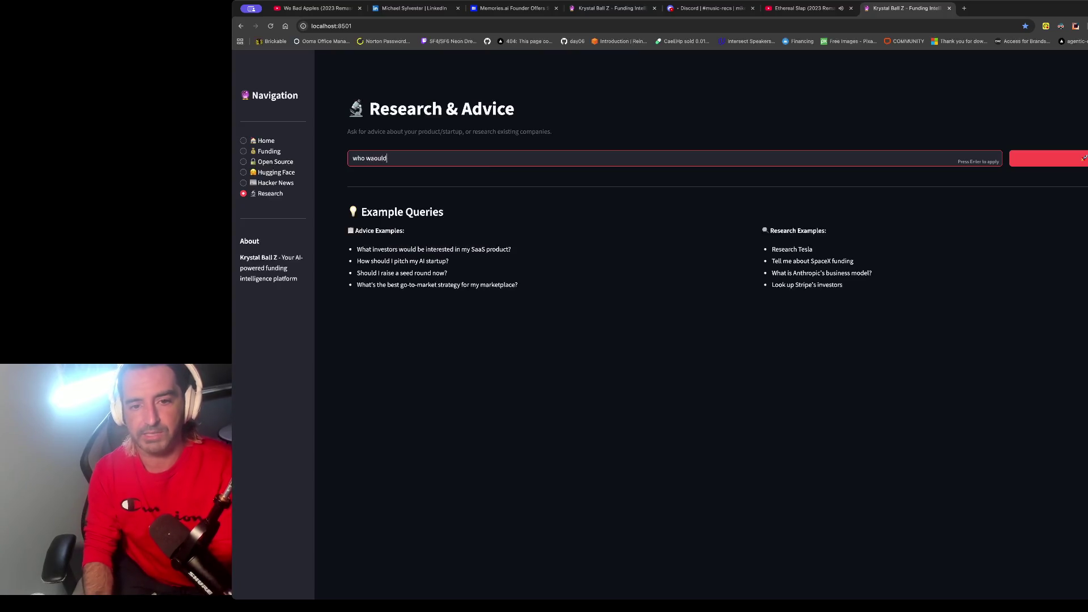
key("ctrl+z")
type("would invst in my ")
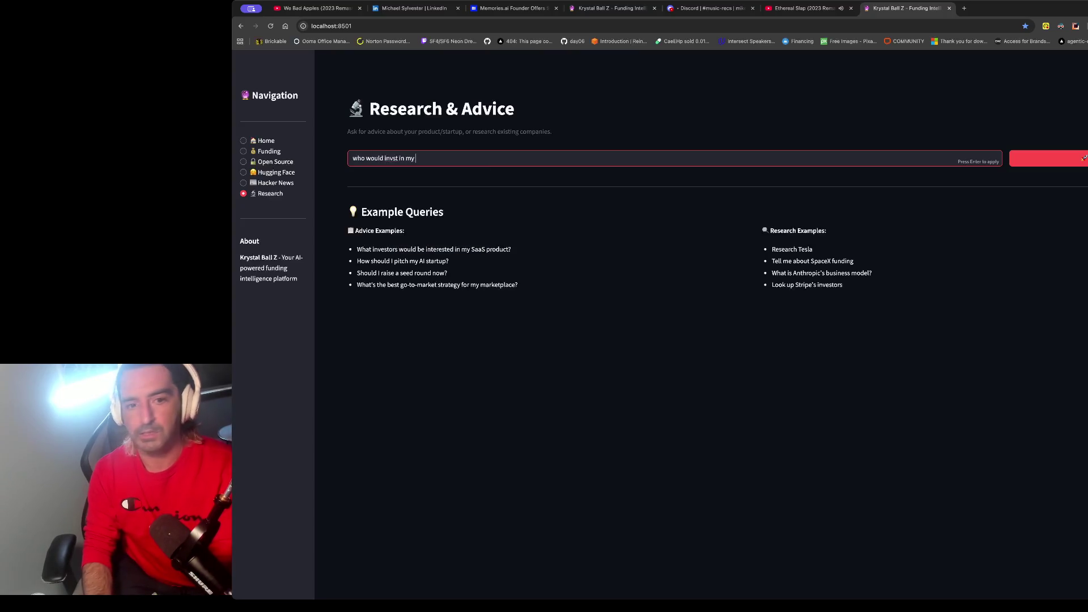
type("ene")
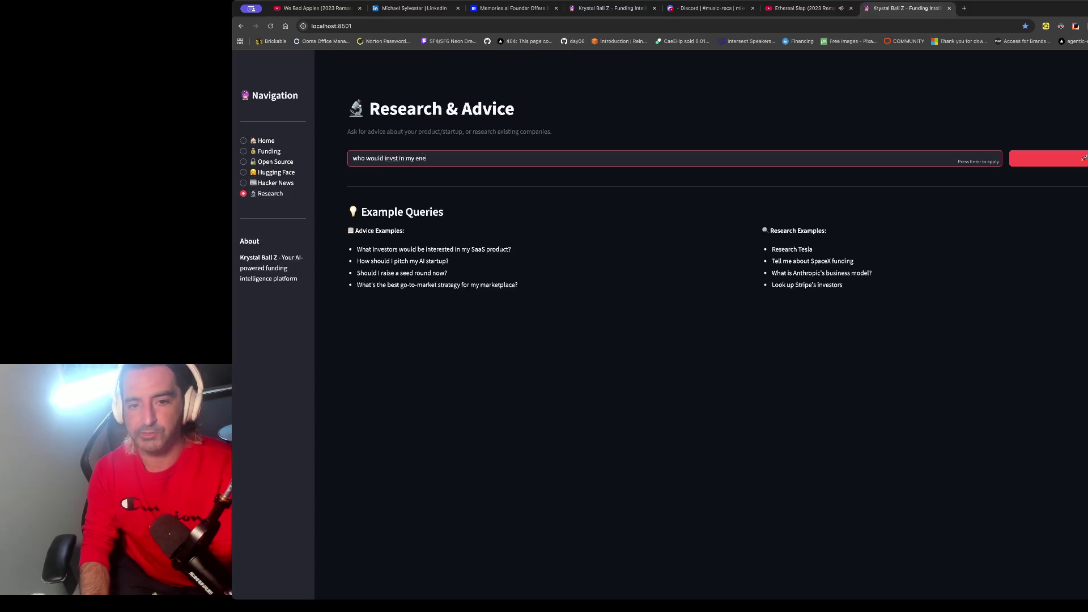
type("rgy startup")
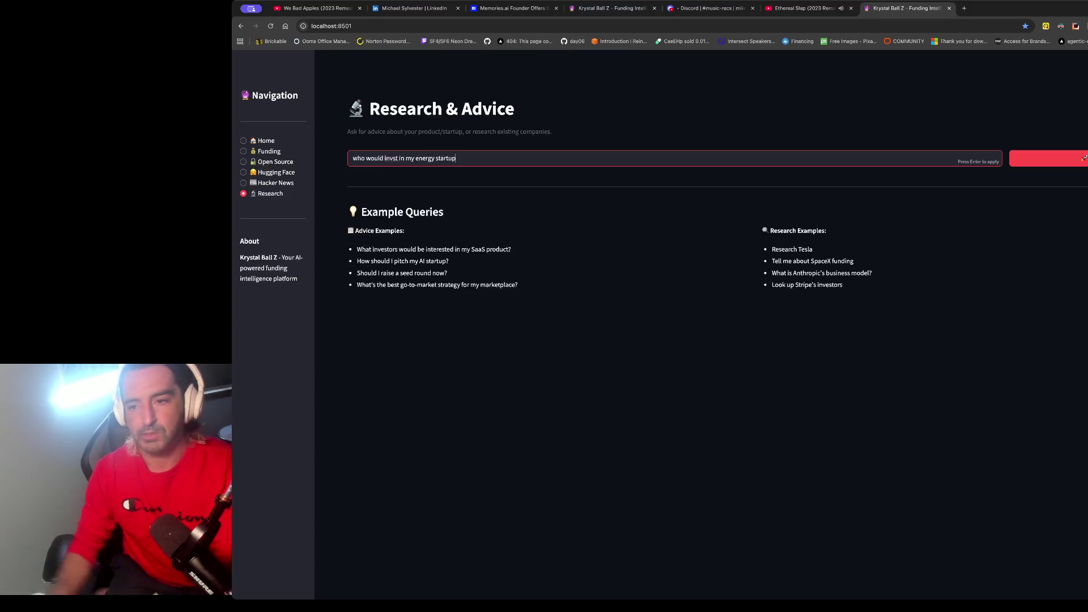
key("Return")
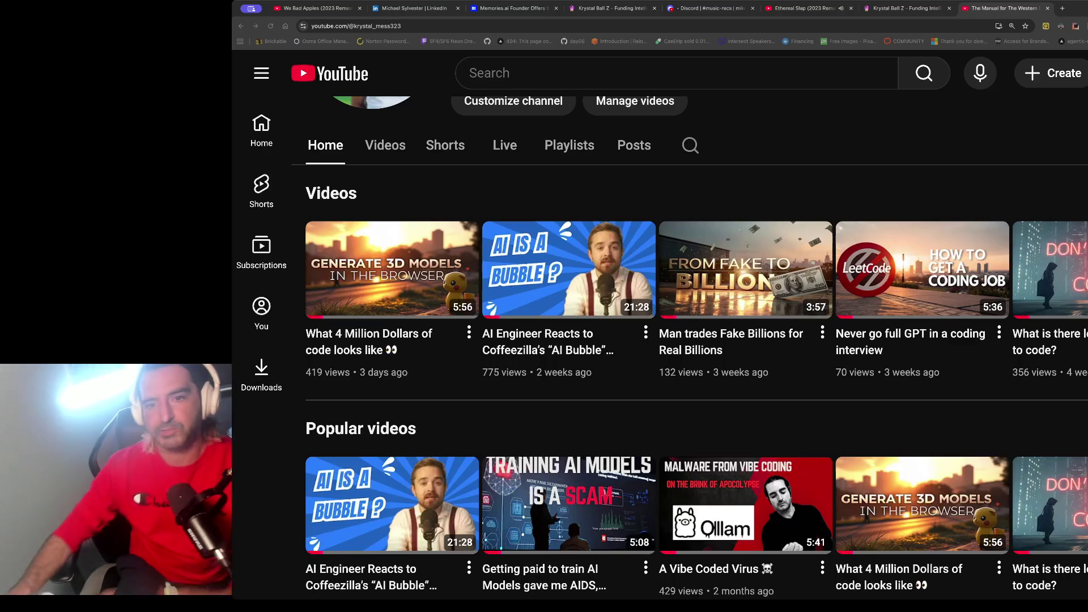
Step: Open a new browser tab after viewing the channel's Videos and Popular videos rows
key("ctrl+t")
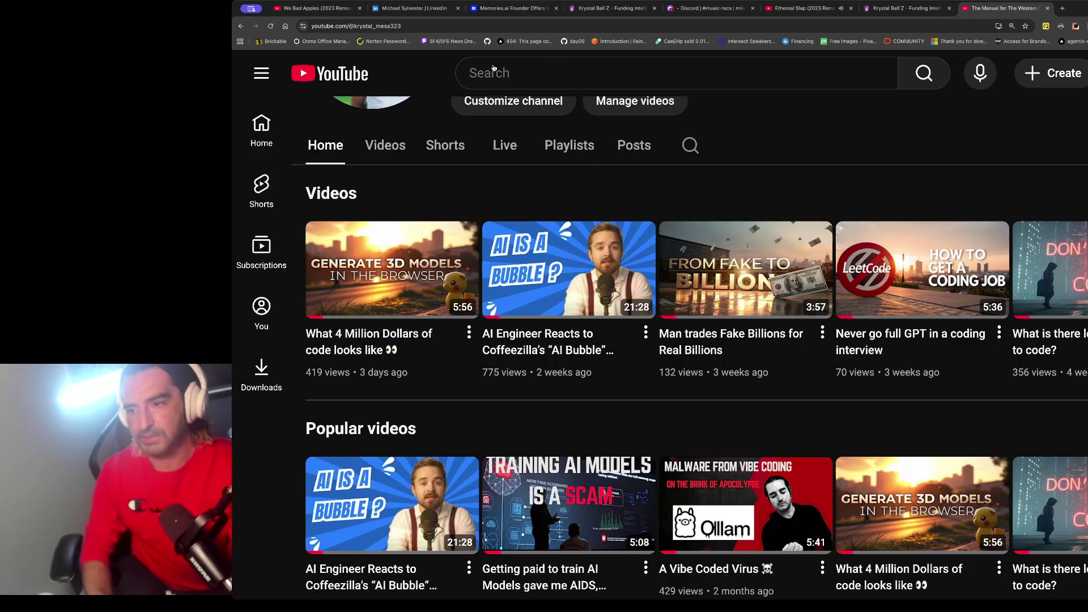
Step: Load Excalidraw, zoom out, and draw a curved arrow below the red notes box
type("excalidraw")
key("Return")
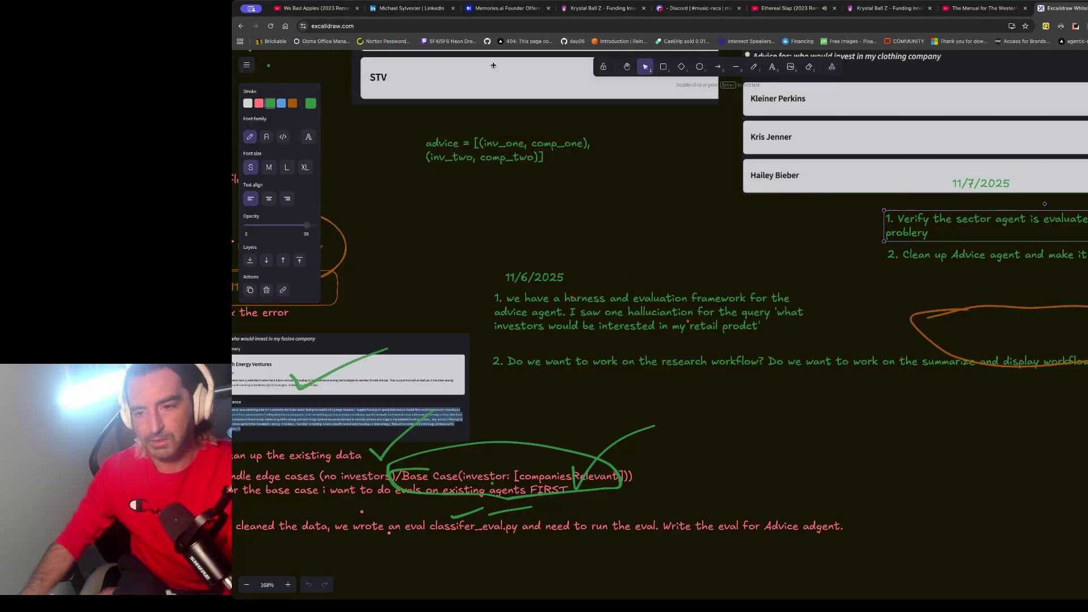
scroll(593, 150, "down", 8, "ctrl")
scroll(408, 153, "down", 5)
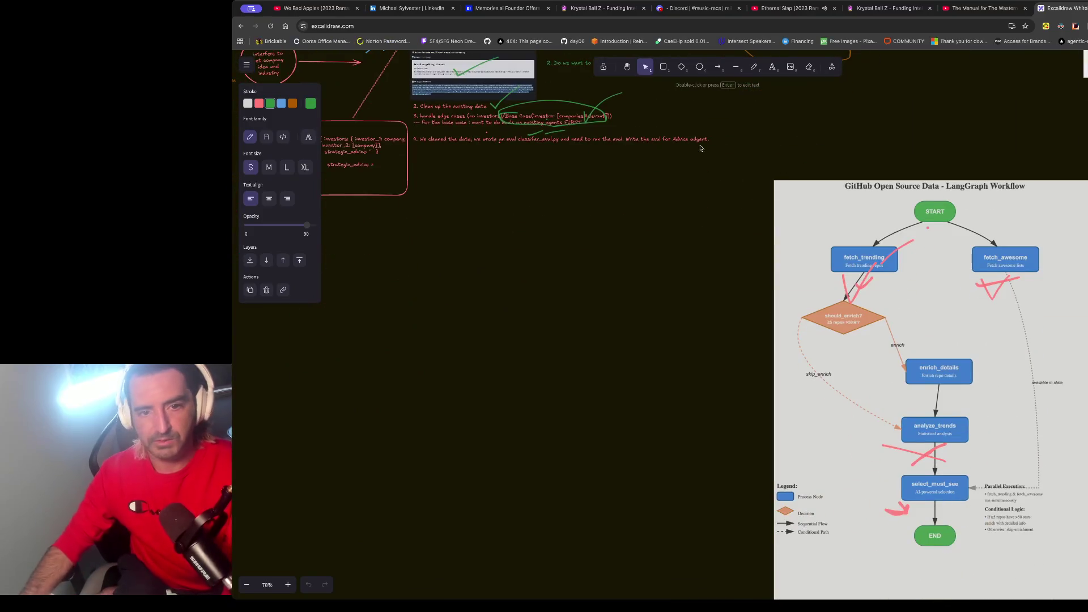
left_click(718, 67)
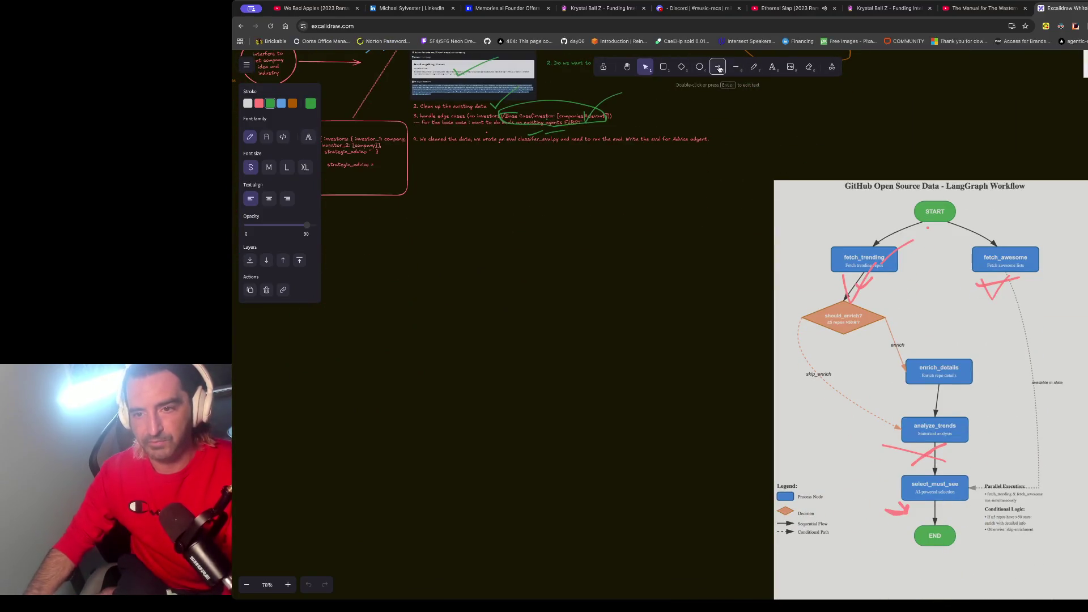
left_click(418, 186)
left_click(491, 201)
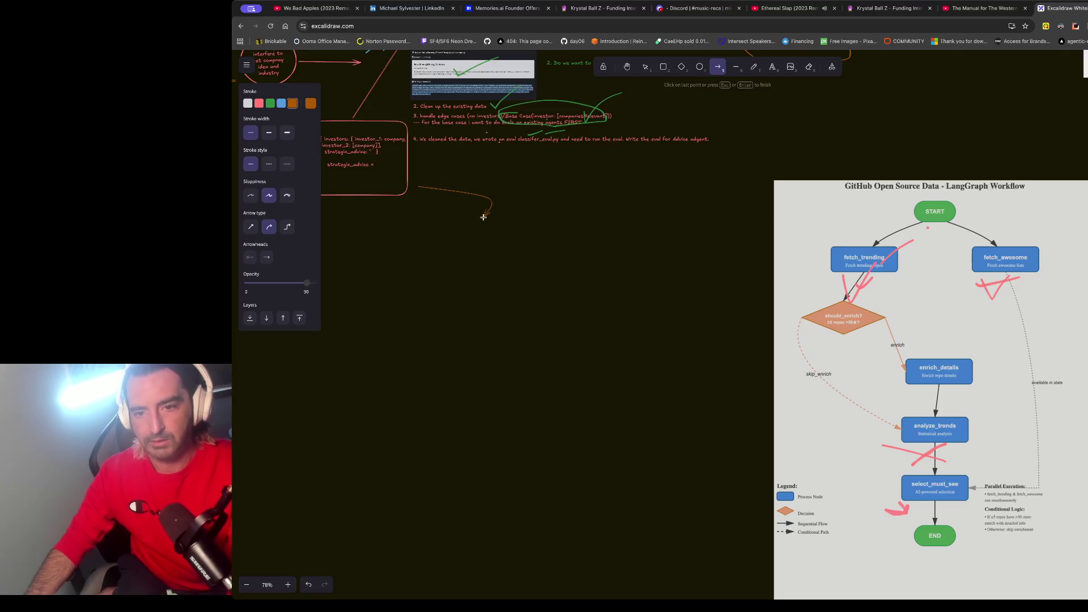
double_click(484, 217)
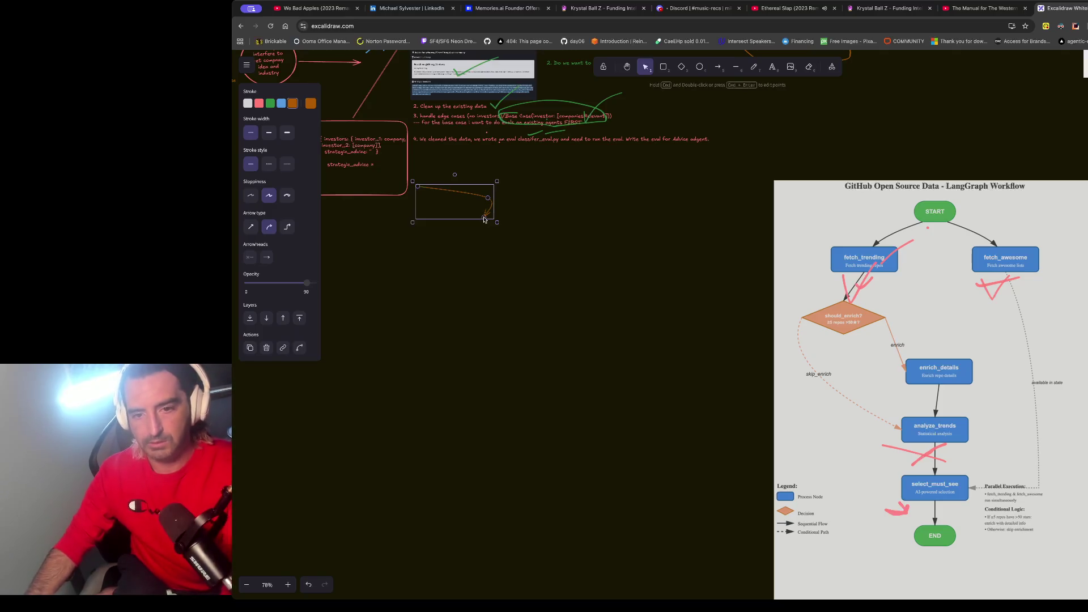
Step: Freehand-draw crossing vertical and horizontal axes plus a short stroke in the upper-right quadrant
left_click(754, 66)
left_click_drag(572, 212, 546, 438)
left_click_drag(443, 333, 695, 350)
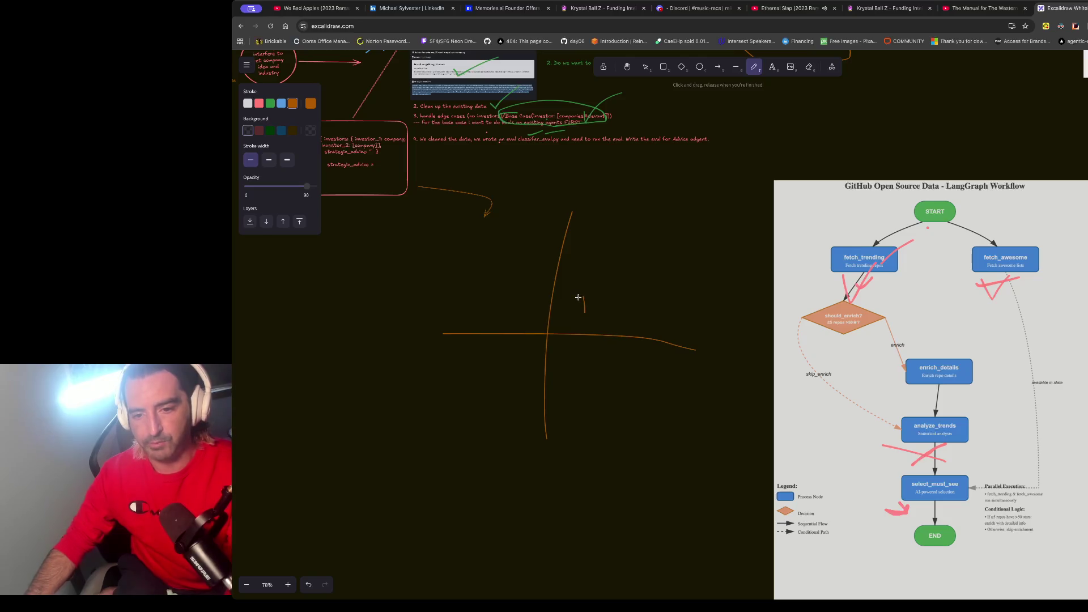
left_click_drag(586, 254, 597, 263)
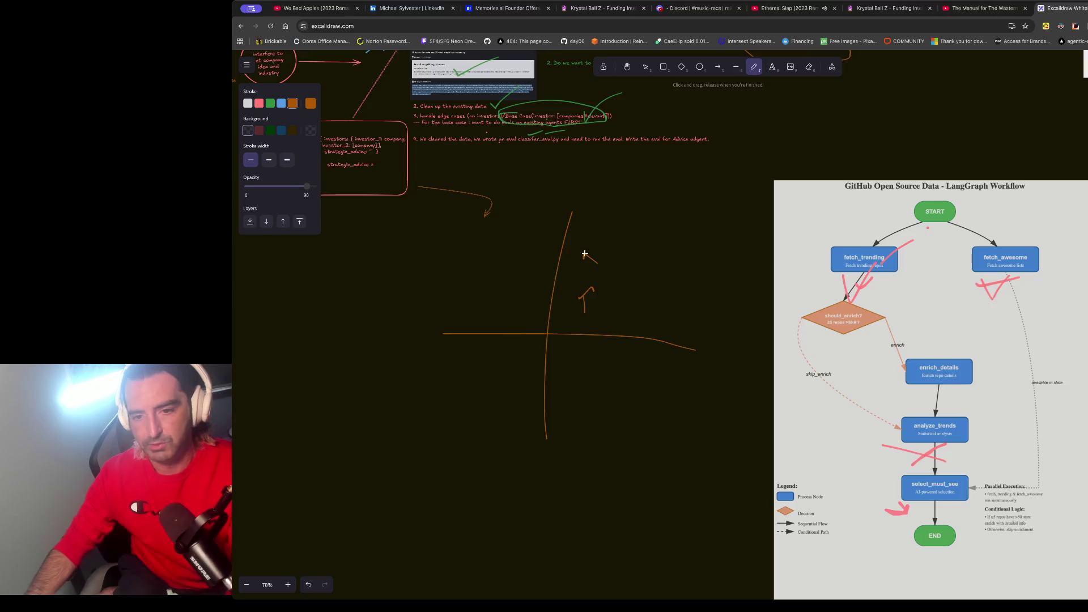
key("ctrl+t")
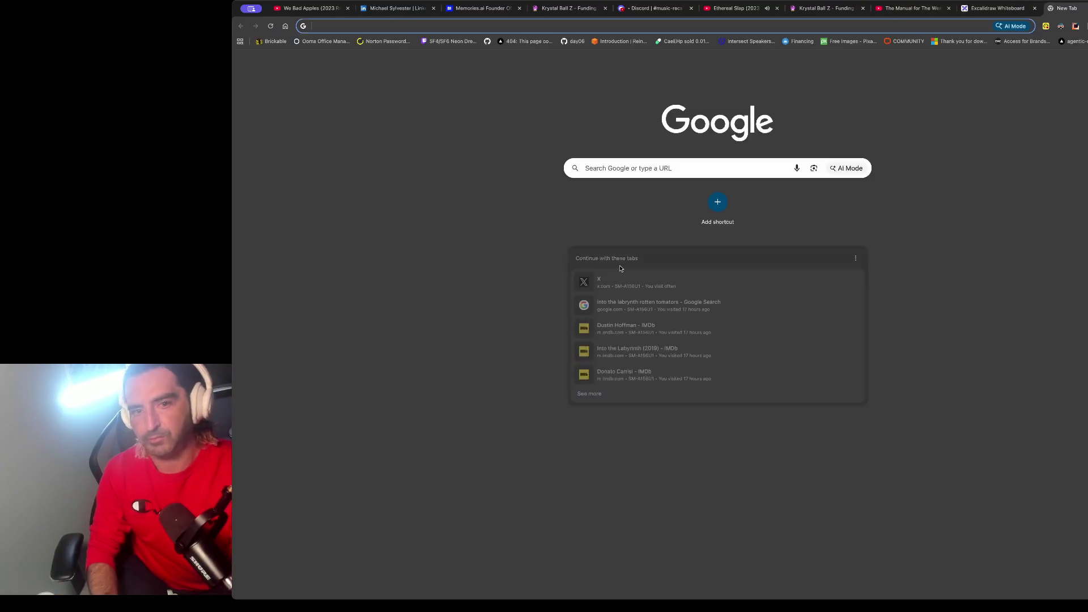
Step: Search Google Images for 'gradient field 2d cartesian space', preview the Khan Academy result, and return to Excalidraw
type("gradient field 2d ")
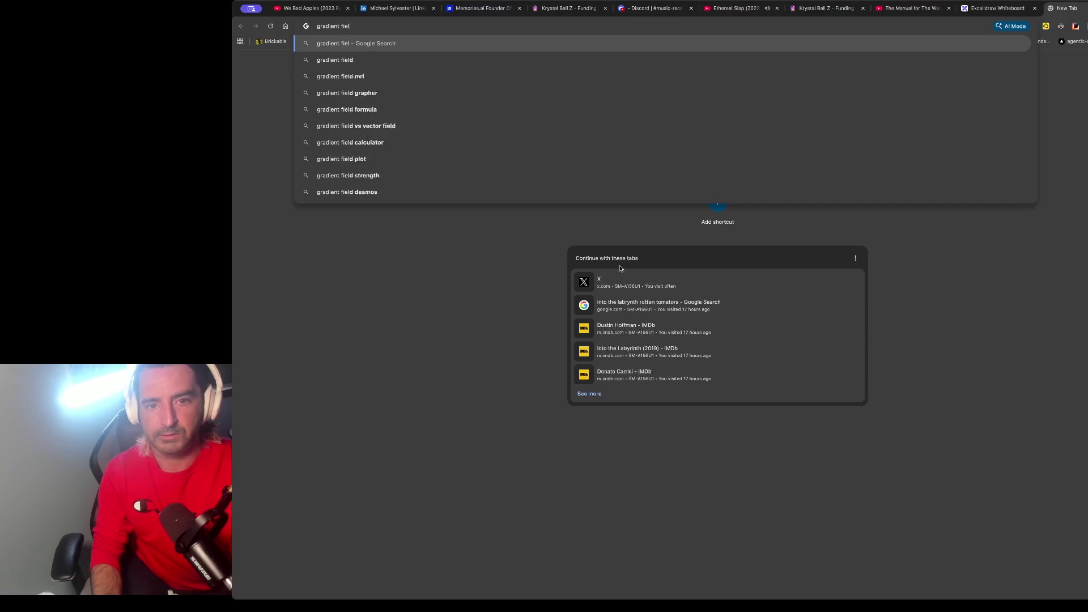
type("cart")
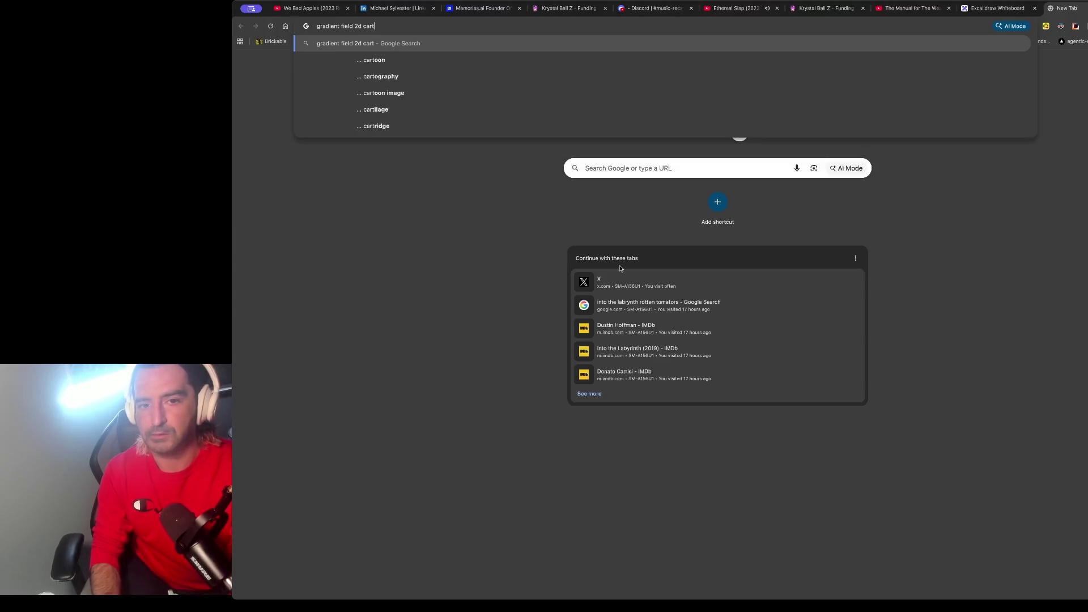
type("esian space")
key("Return")
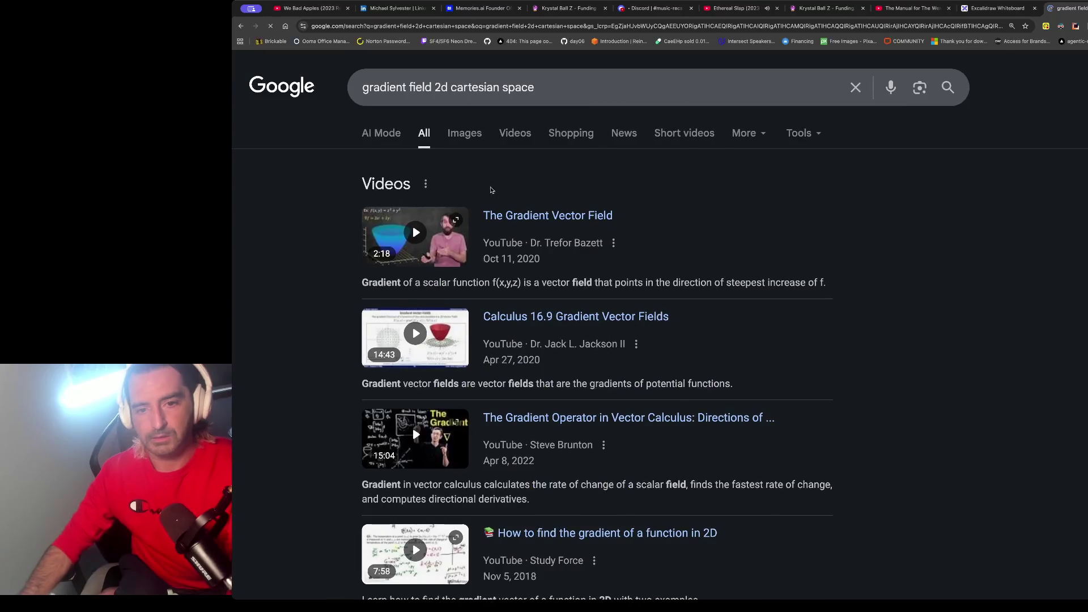
left_click(474, 130)
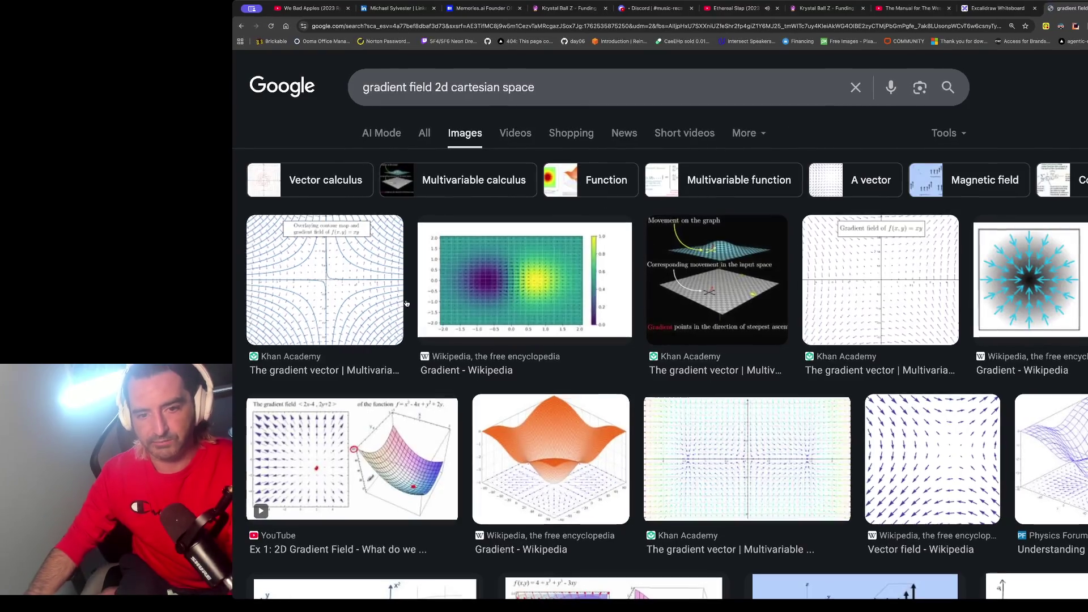
left_click(370, 299)
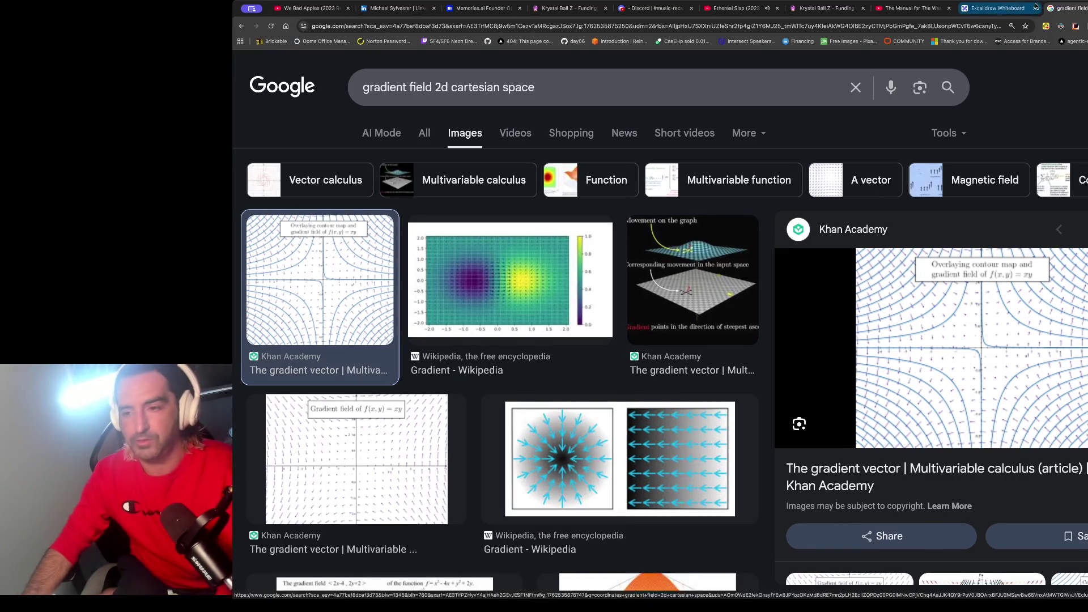
left_click(997, 8)
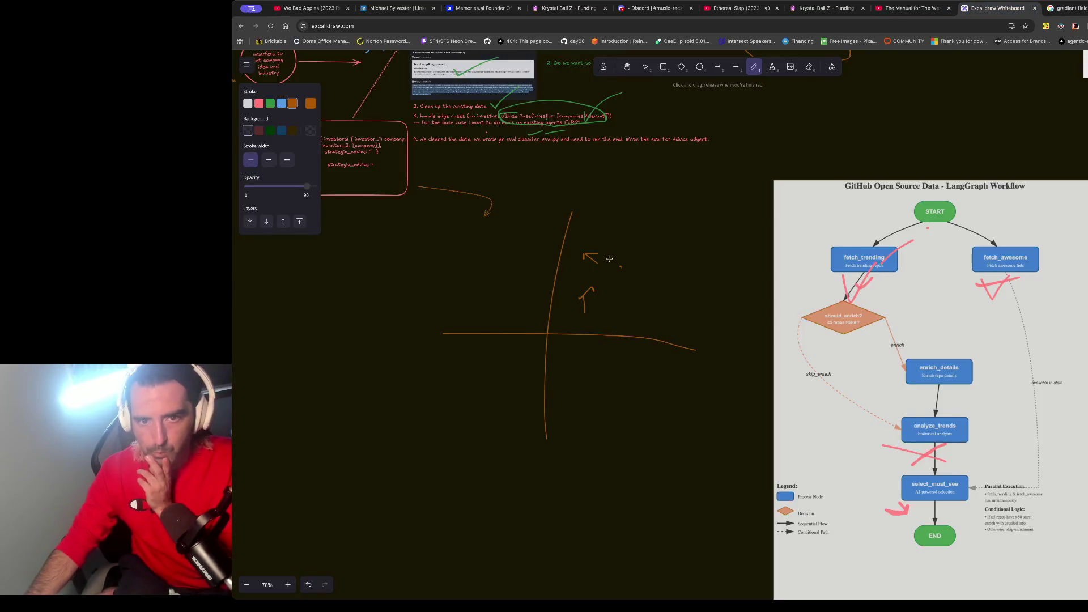
Step: Add a short vector stroke above the axes and compare it with the gradient-field image results
left_click_drag(605, 249, 627, 242)
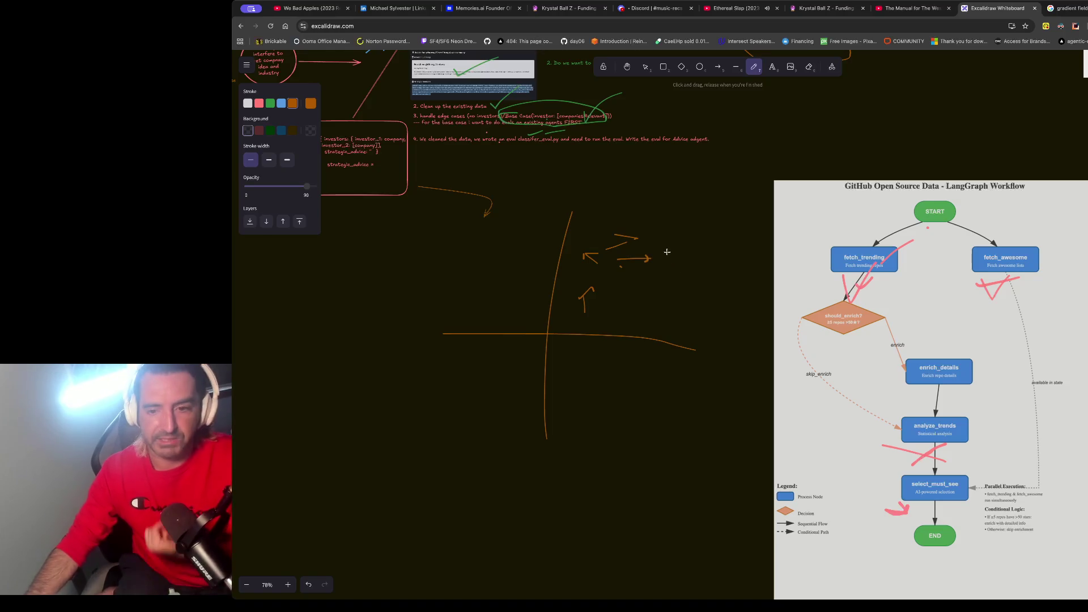
left_click(1065, 8)
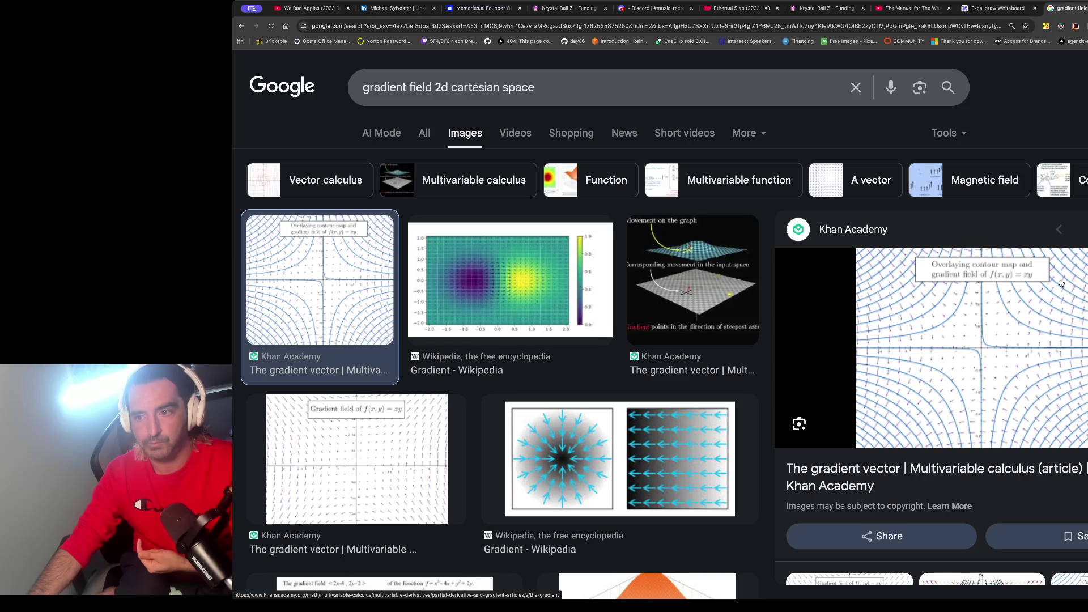
key("ctrl+shift+Tab")
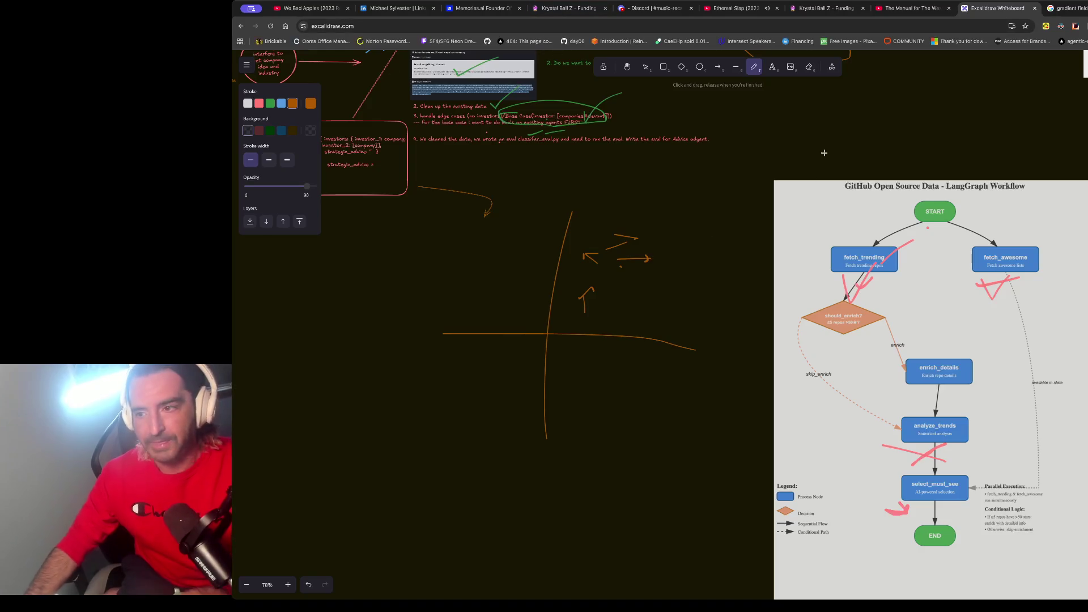
left_click(1065, 8)
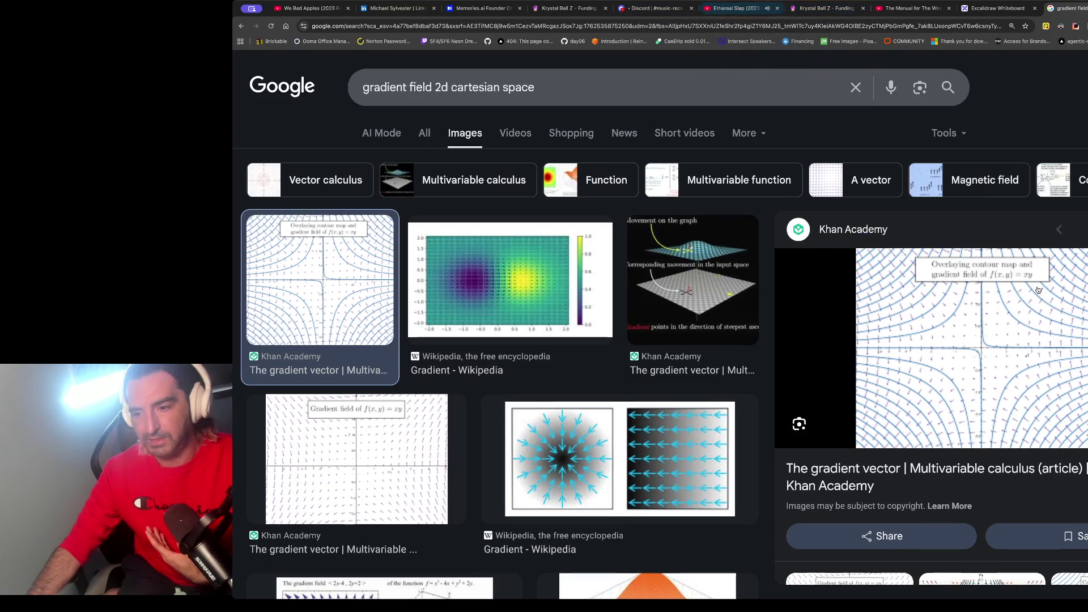
type("memo")
Step: Review the energy startup investor results on Research & Advice and select the whole query
left_click(562, 9)
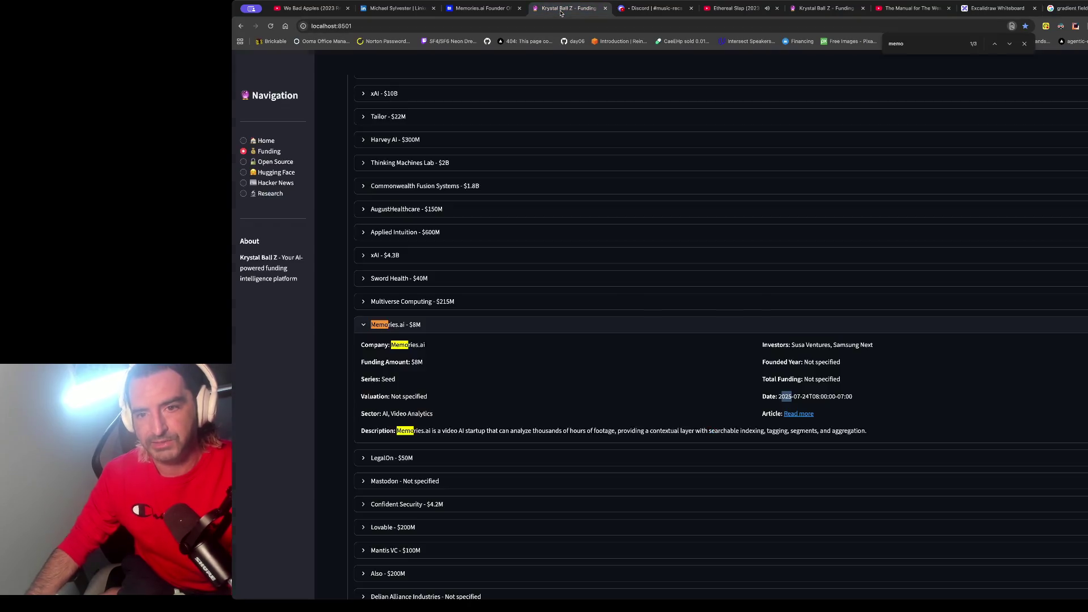
left_click(273, 194)
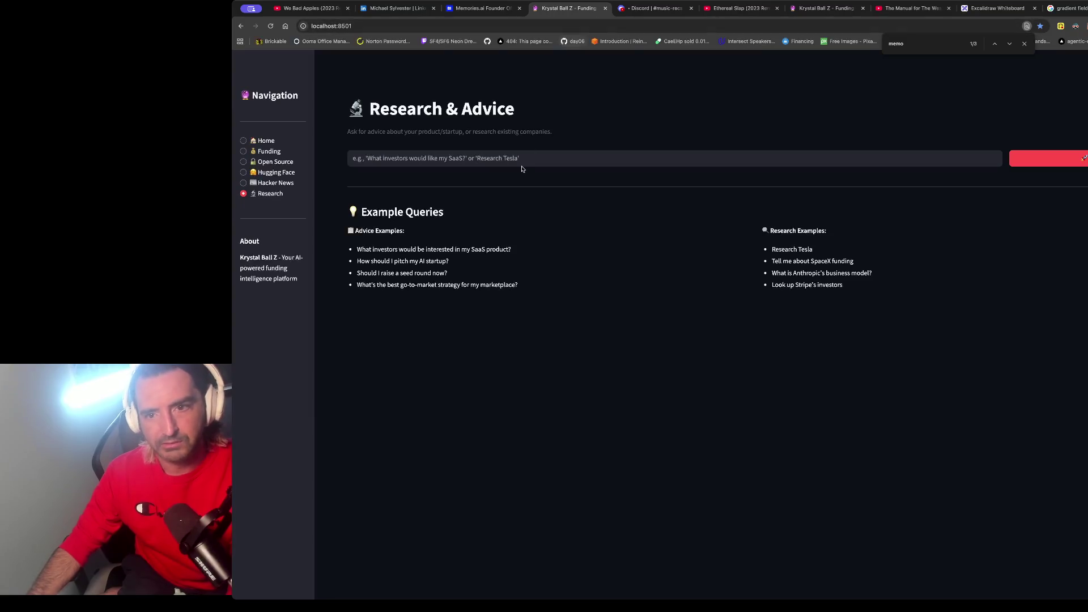
left_click(828, 8)
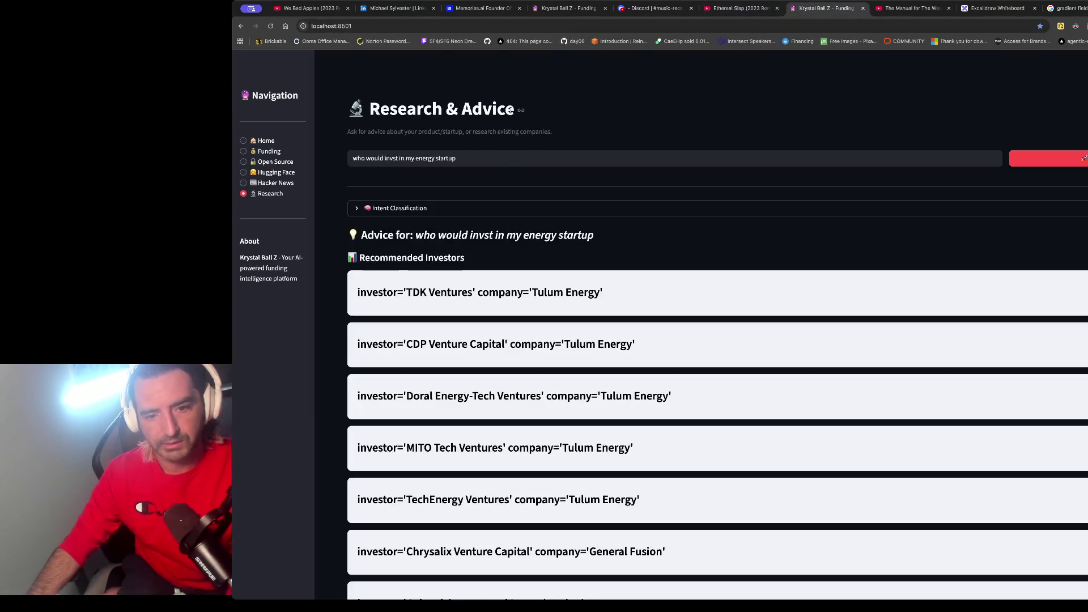
scroll(508, 174, "down", 1)
scroll(508, 174, "down", 2)
scroll(508, 173, "up", 4)
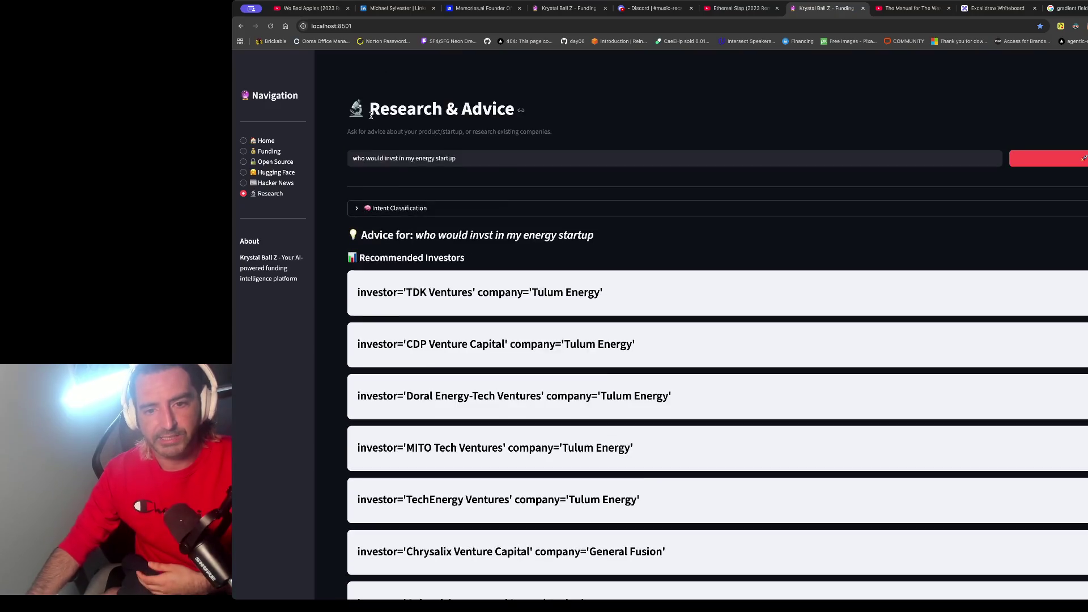
triple_click(356, 158)
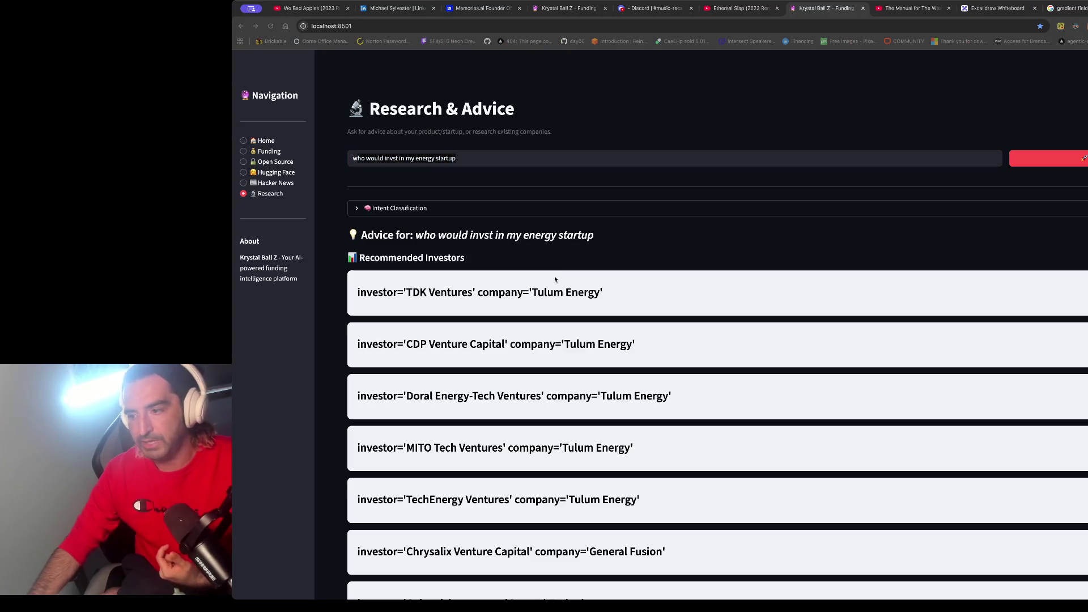
Step: Return to the Excalidraw whiteboard and navigate to the agent workflow flowchart
key("super+Tab")
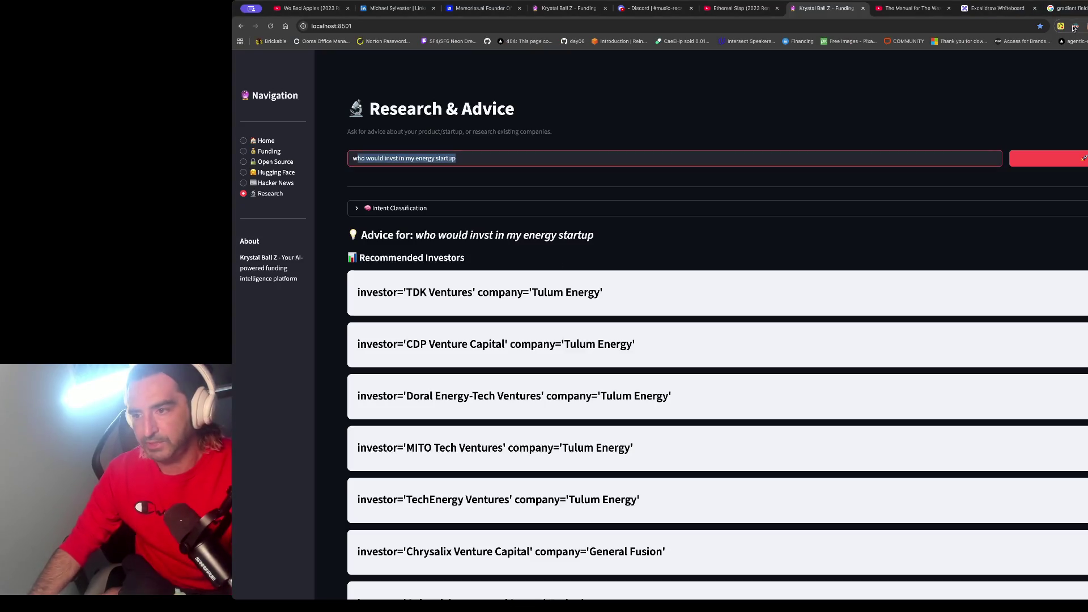
left_click(998, 8)
scroll(826, 285, "up", 5)
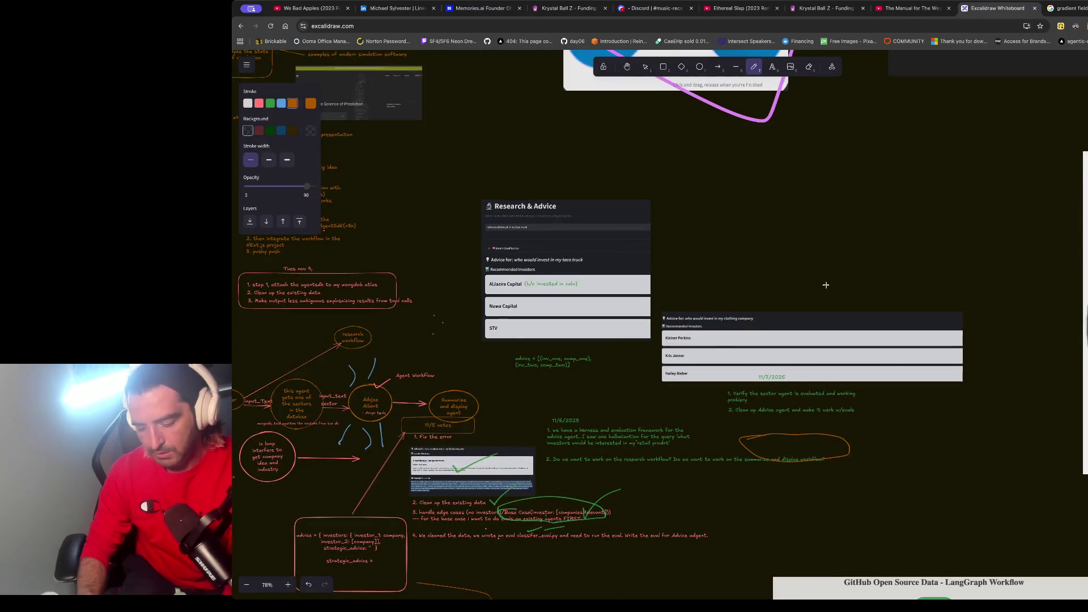
scroll(826, 285, "down", 8)
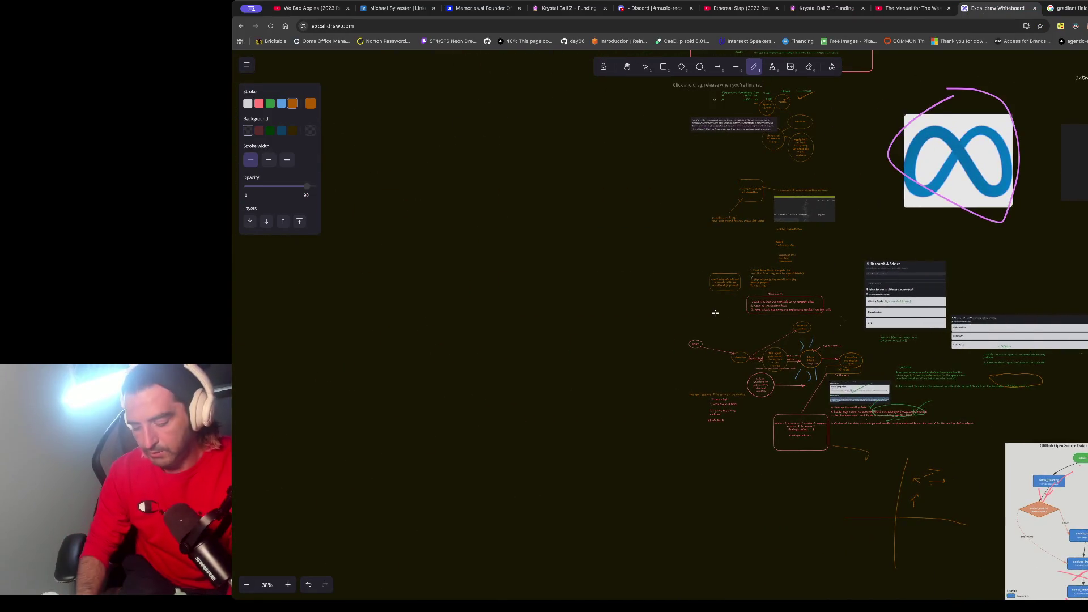
scroll(715, 313, "up", 10)
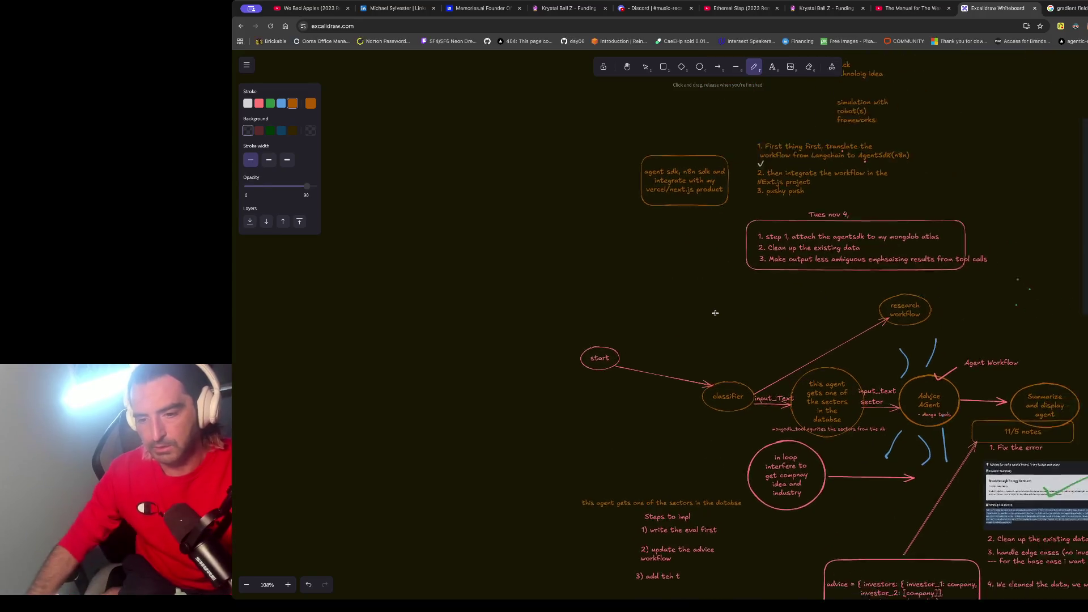
scroll(715, 313, "down", 3)
scroll(715, 312, "right", 3)
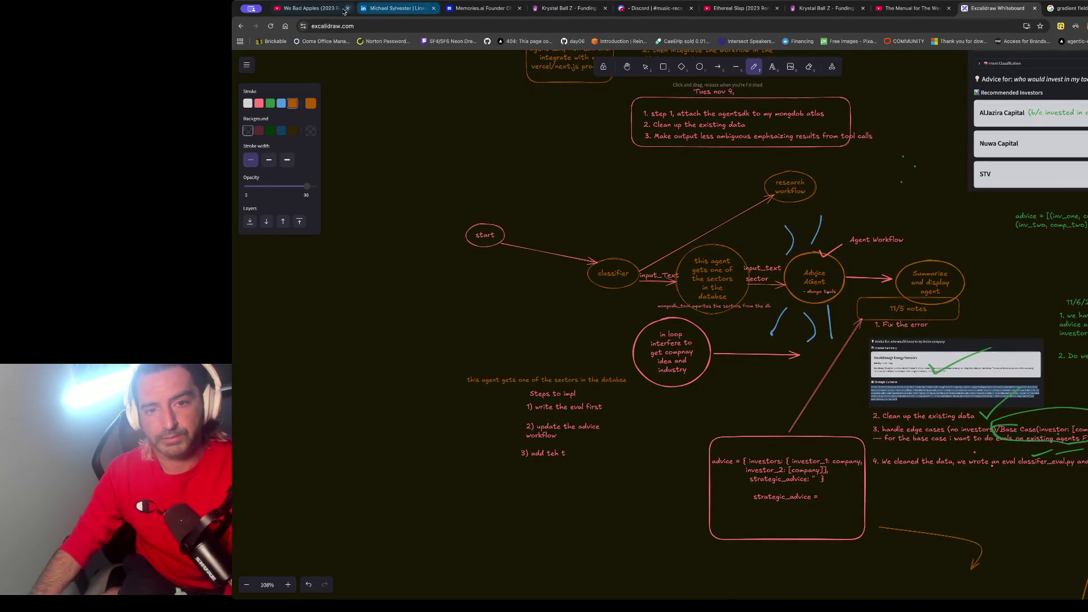
Step: Start the T.I.M.E. Soundtrack playlist, skip the ad, and close the channel page and gradient-field search tabs
left_click(329, 9)
scroll(901, 205, "down", 5)
scroll(892, 238, "up", 4)
scroll(937, 303, "down", 1)
left_click(909, 368)
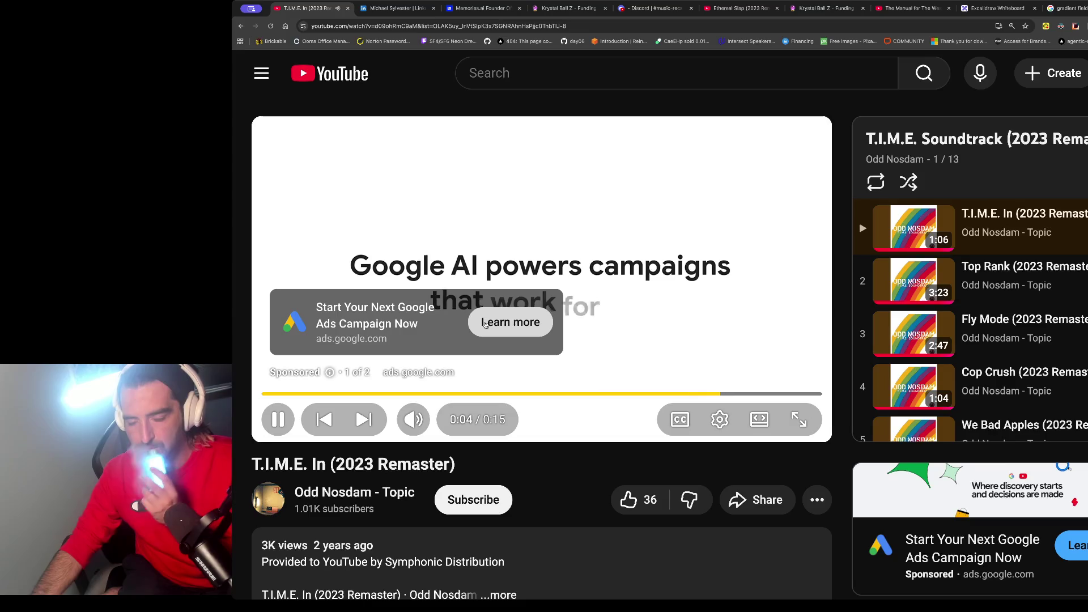
left_click(778, 371)
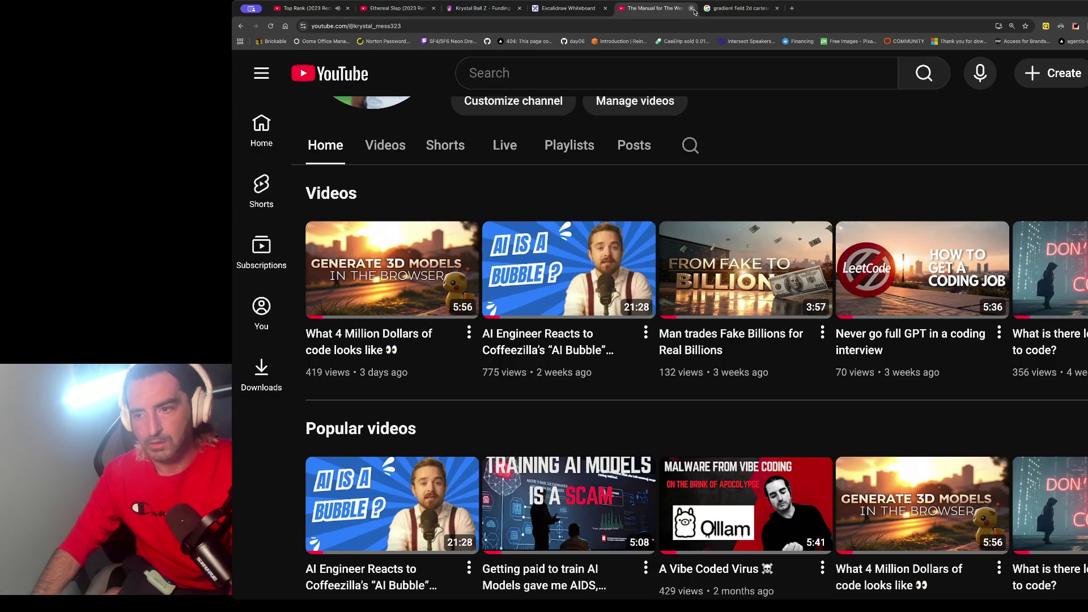
left_click(691, 9)
left_click(692, 9)
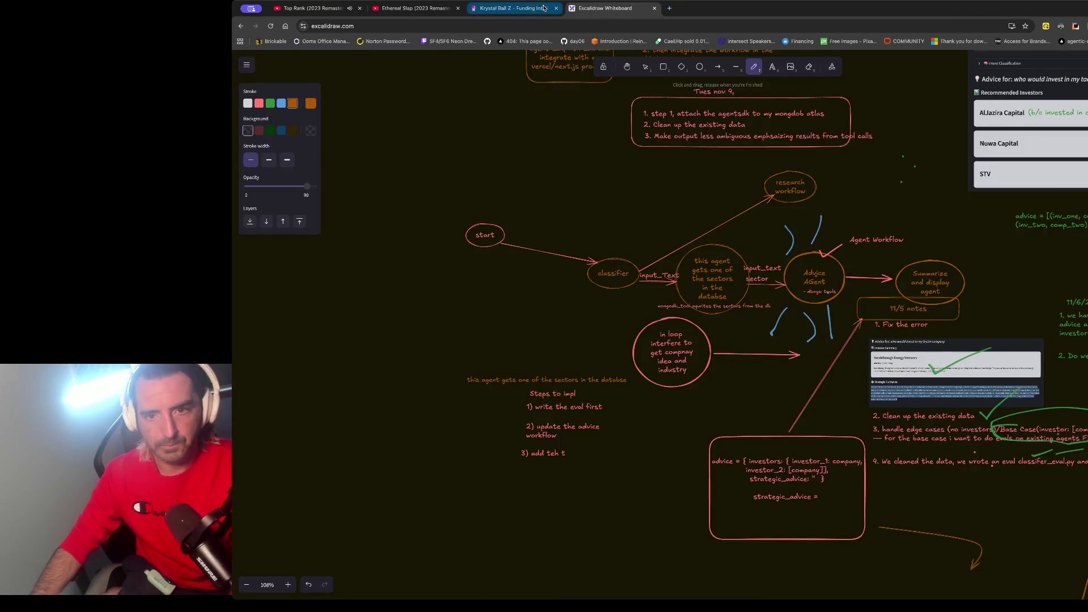
Step: Scroll the Recommended Investors list from Tulum Energy to General Fusion backers, highlighting the first company name
left_click(513, 8)
scroll(481, 185, "down", 3)
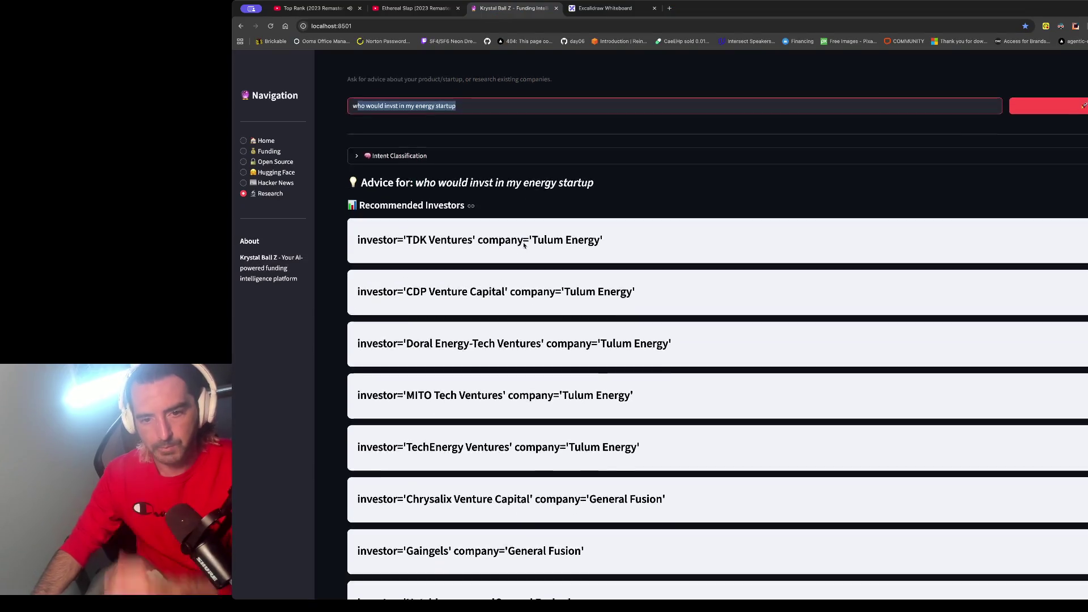
scroll(480, 185, "up", 3)
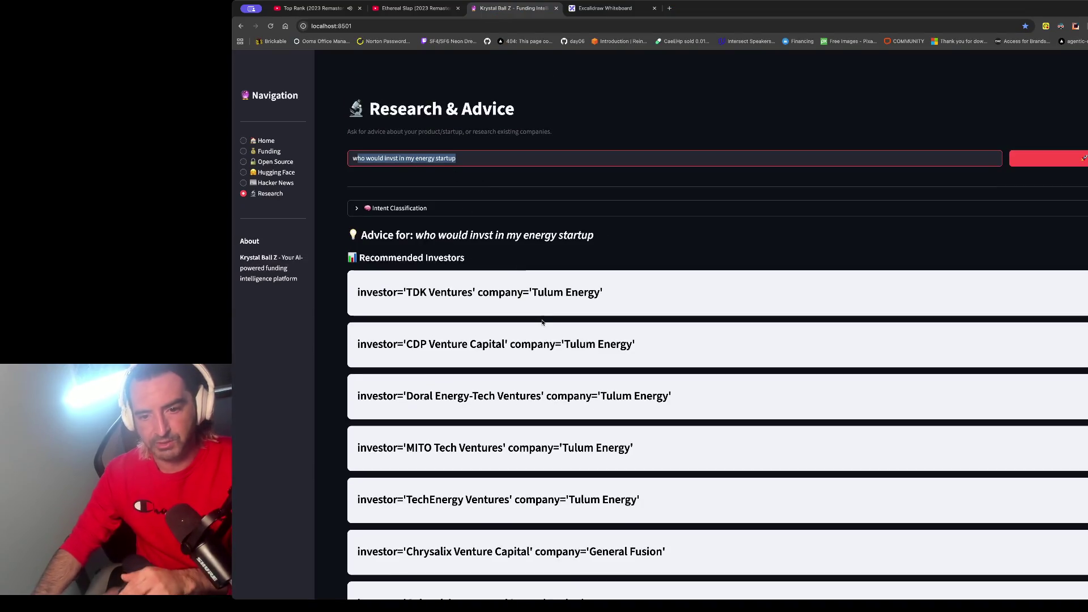
left_click_drag(593, 294, 528, 301)
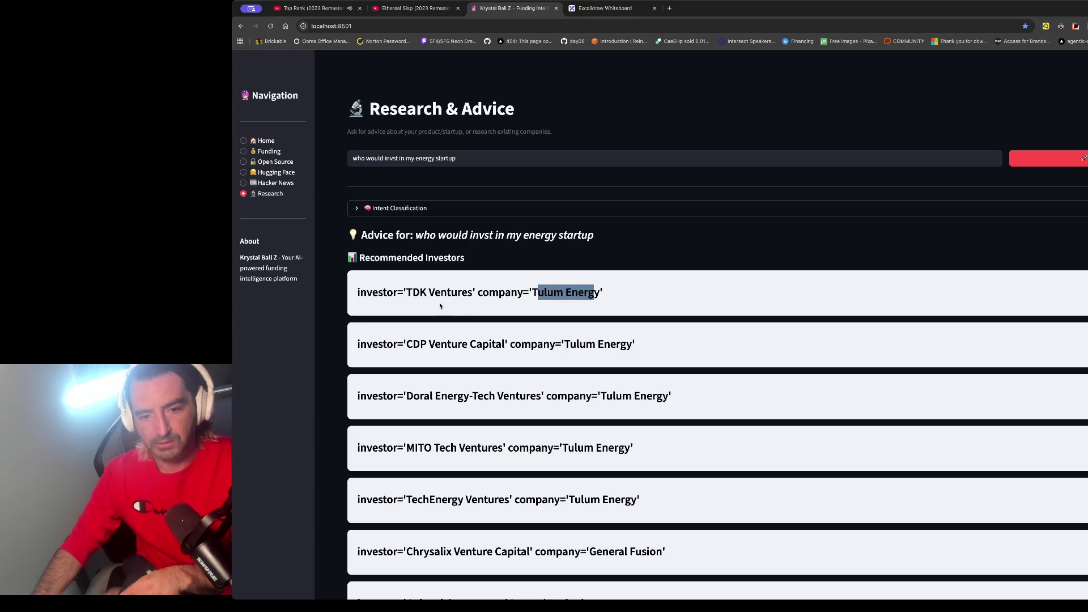
scroll(437, 304, "down", 5)
scroll(436, 302, "down", 7)
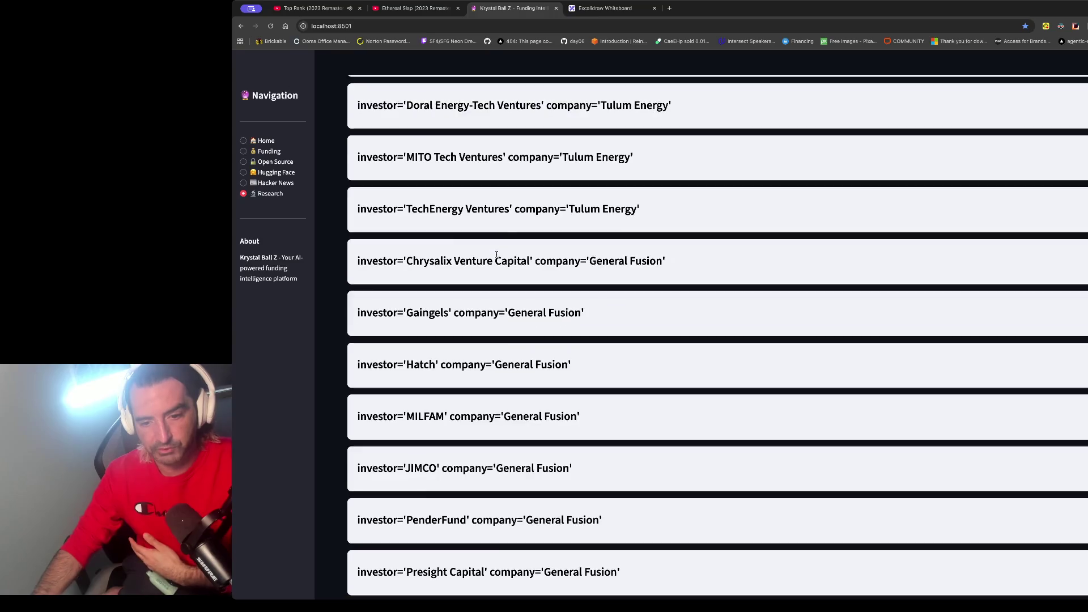
scroll(551, 339, "up", 12)
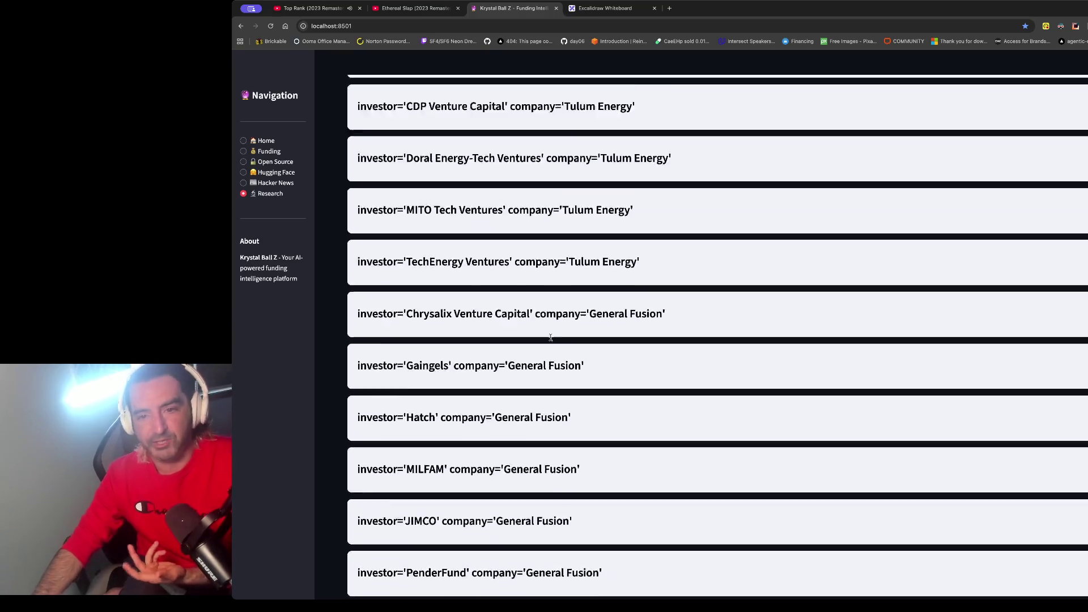
Step: Return to the Excalidraw whiteboard and pan across the workflow diagram
left_click(606, 9)
scroll(569, 348, "right", 5)
scroll(568, 348, "down", 2)
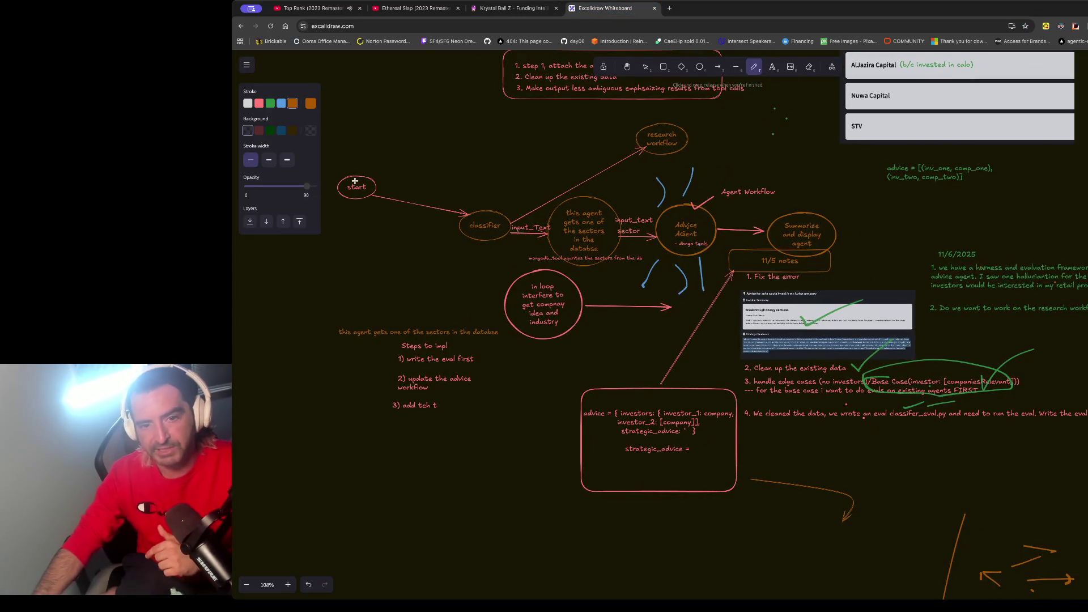
Step: Check the investor results tab, then return to the whiteboard diagram
left_click(510, 8)
scroll(387, 182, "up", 3)
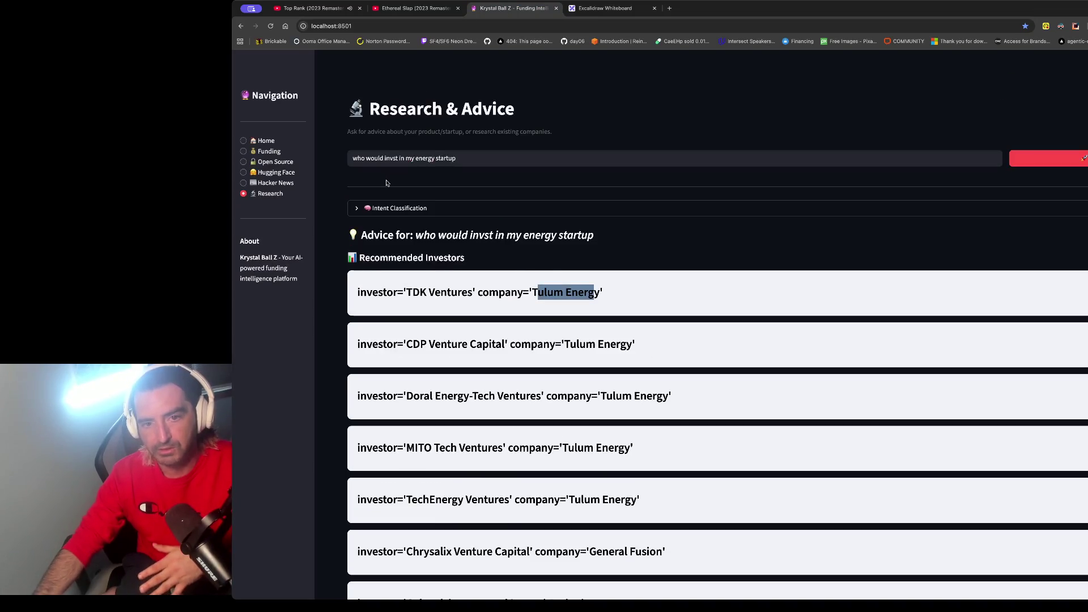
left_click_drag(443, 111, 605, 119)
left_click(612, 8)
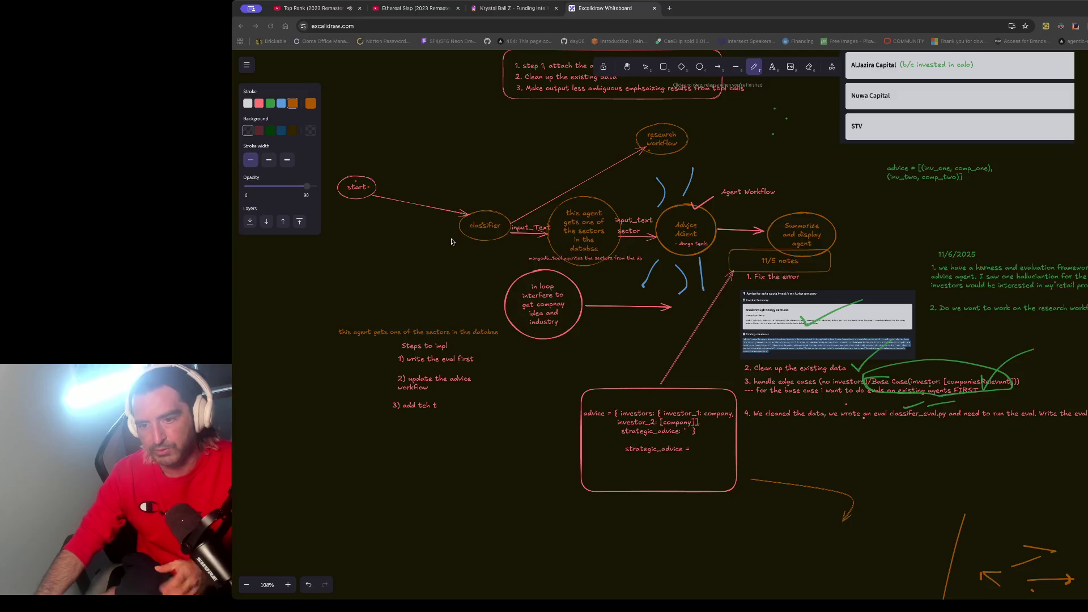
Step: Zoom the Excalidraw canvas in on the classifier and Advice Agent nodes, then open a new tab
key("ctrl+equal")
scroll(444, 242, "up", 5)
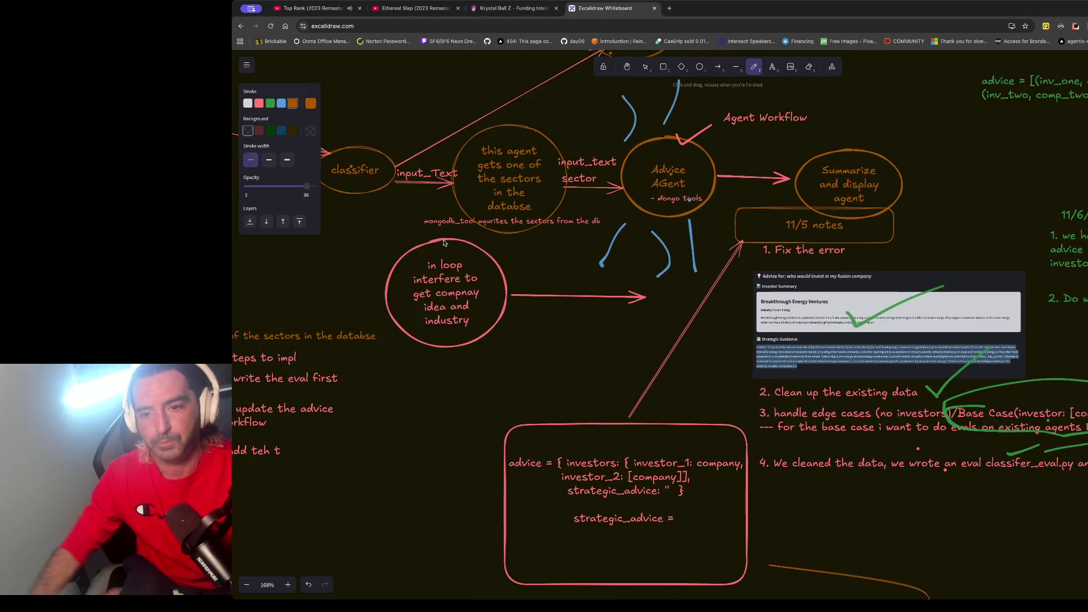
scroll(443, 240, "left", 1)
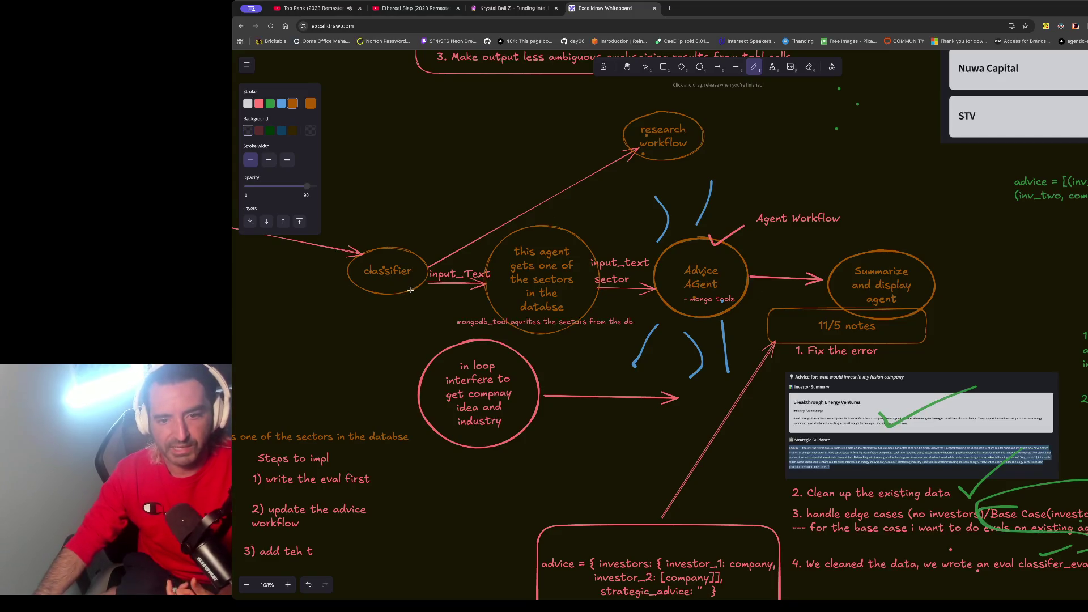
left_click(495, 8)
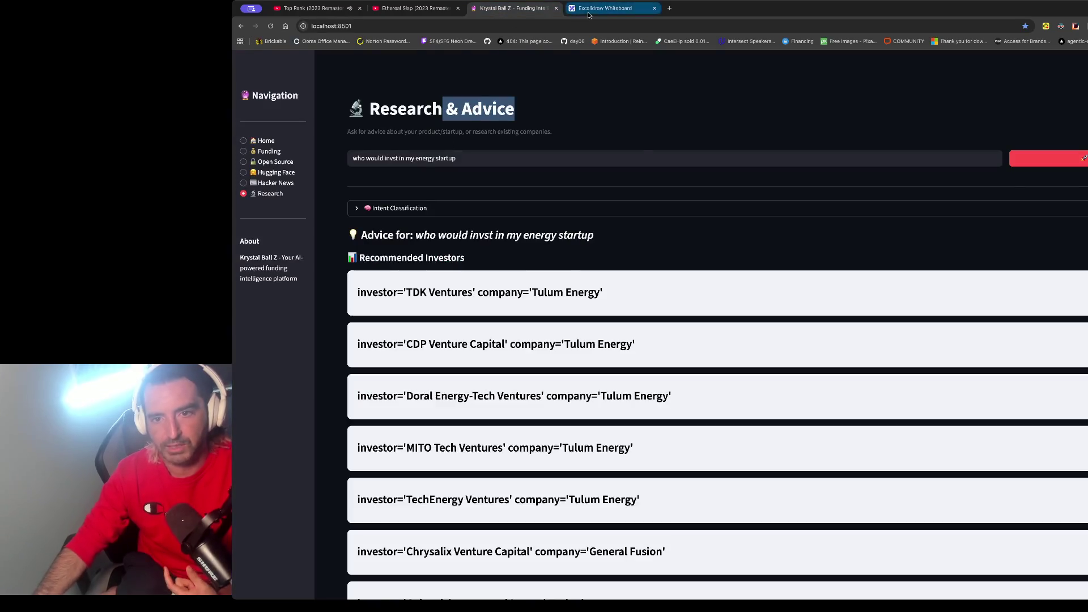
left_click(604, 8)
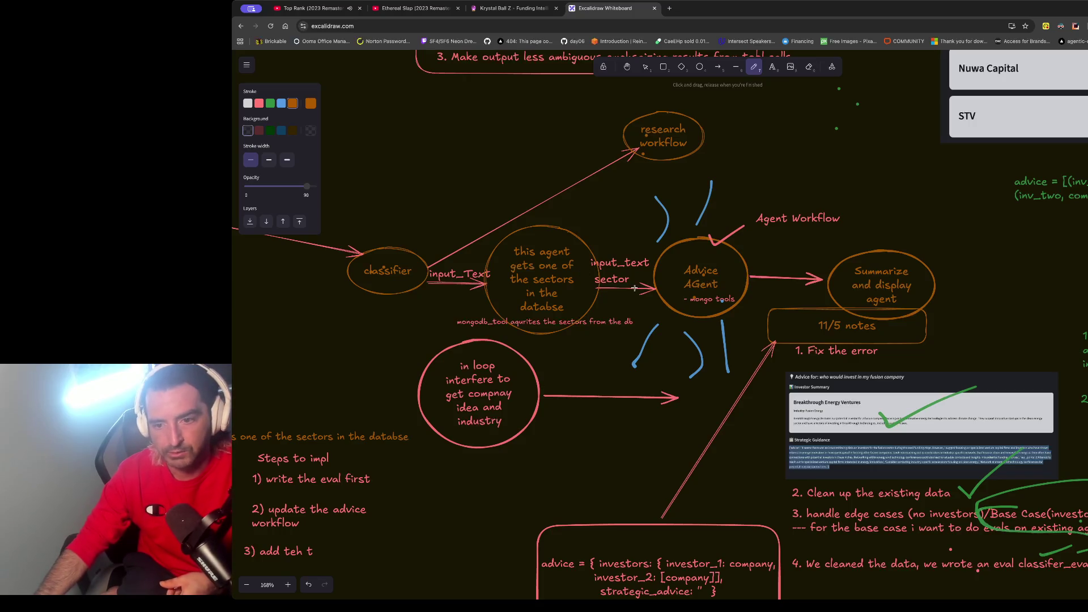
key("ctrl+t")
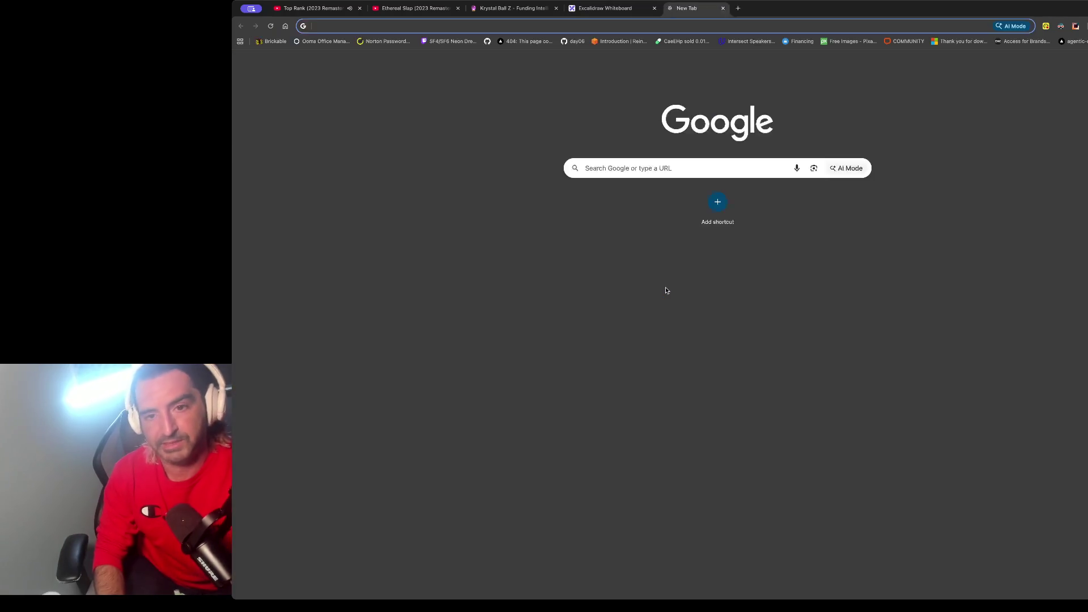
Step: Go to GitHub and open the funding_agent repository from your repository list
type("github")
key("Return")
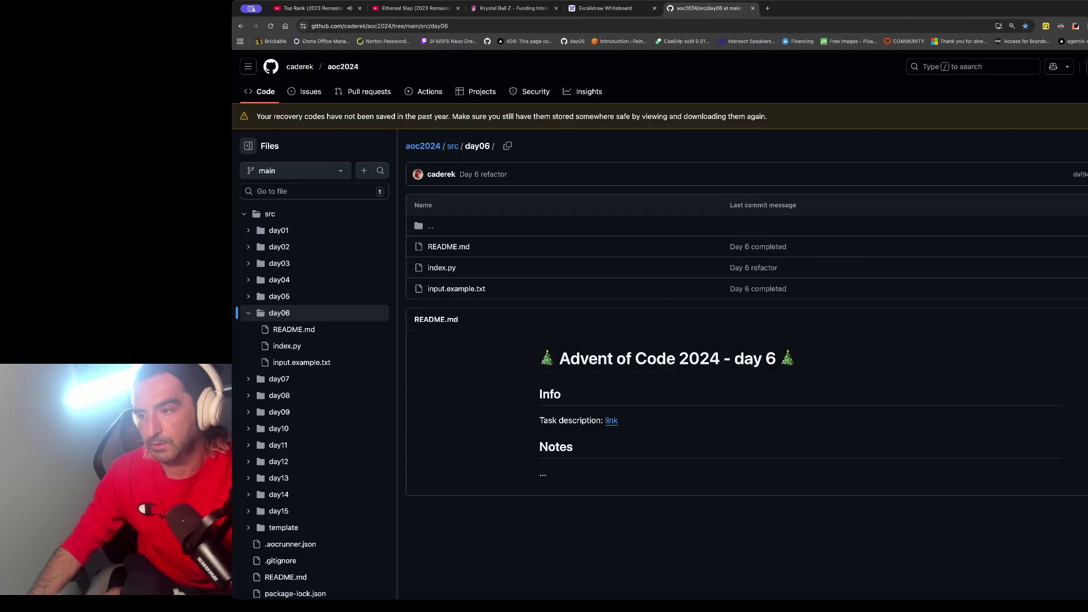
left_click(1085, 66)
left_click(1080, 156)
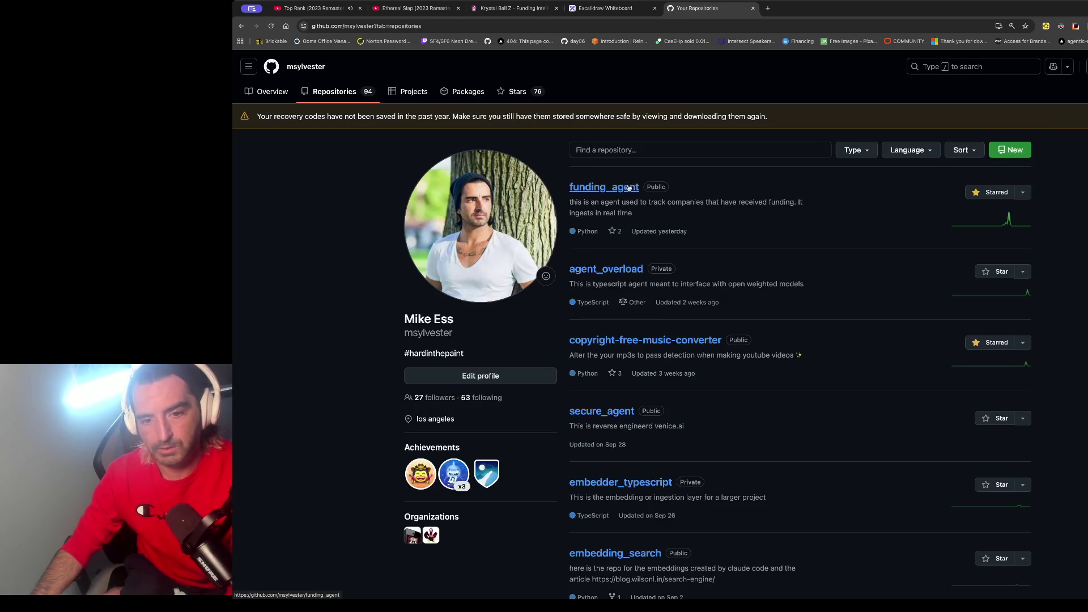
left_click(620, 188)
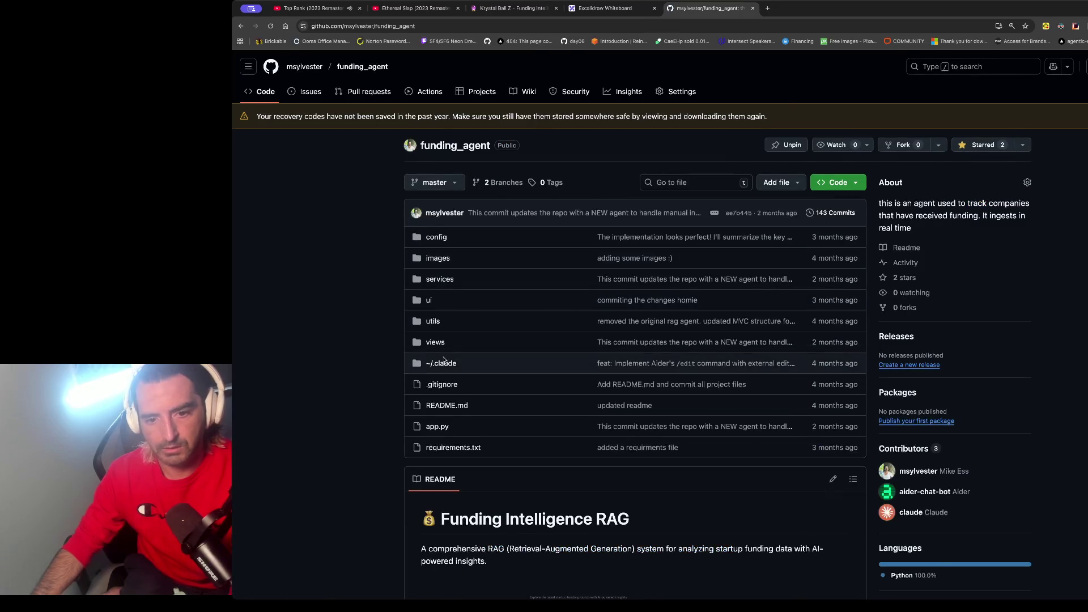
Step: Switch funding_agent to the langgraph branch and open services/advice_workflow.py
left_click(440, 279)
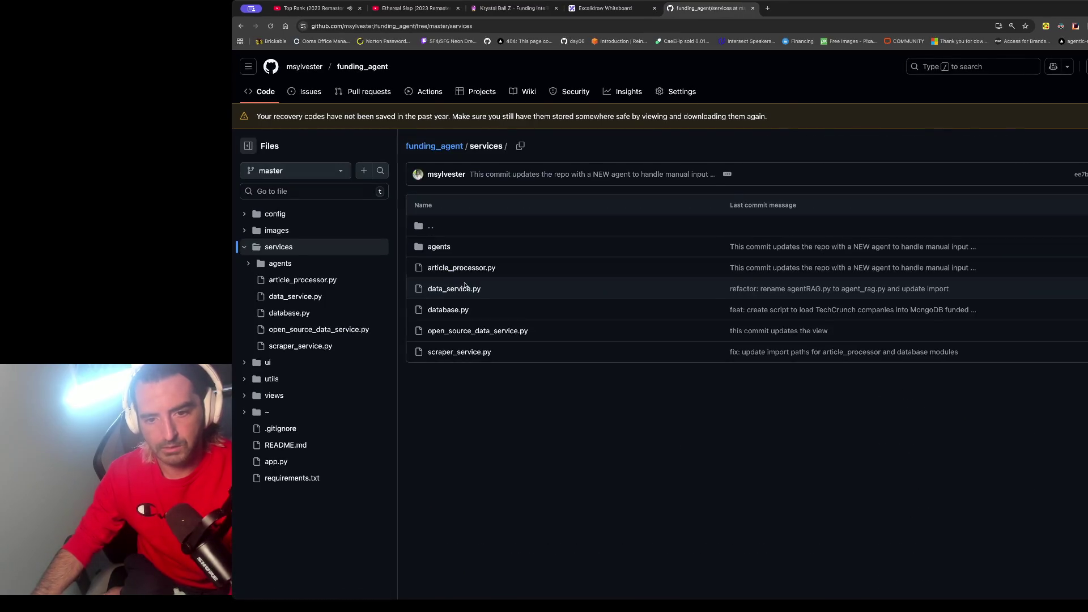
left_click(434, 146)
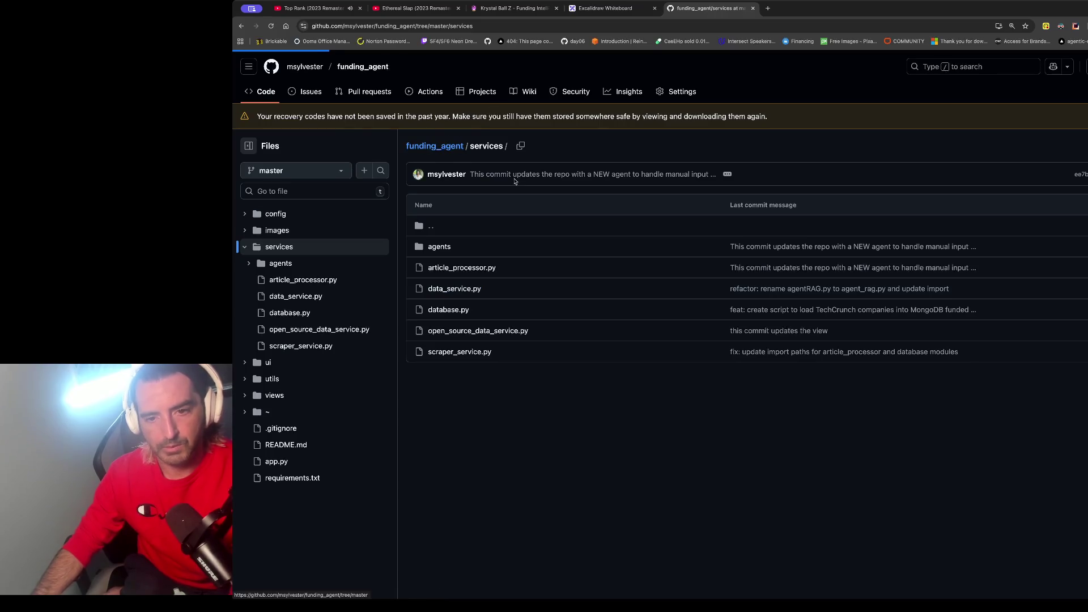
left_click(502, 181)
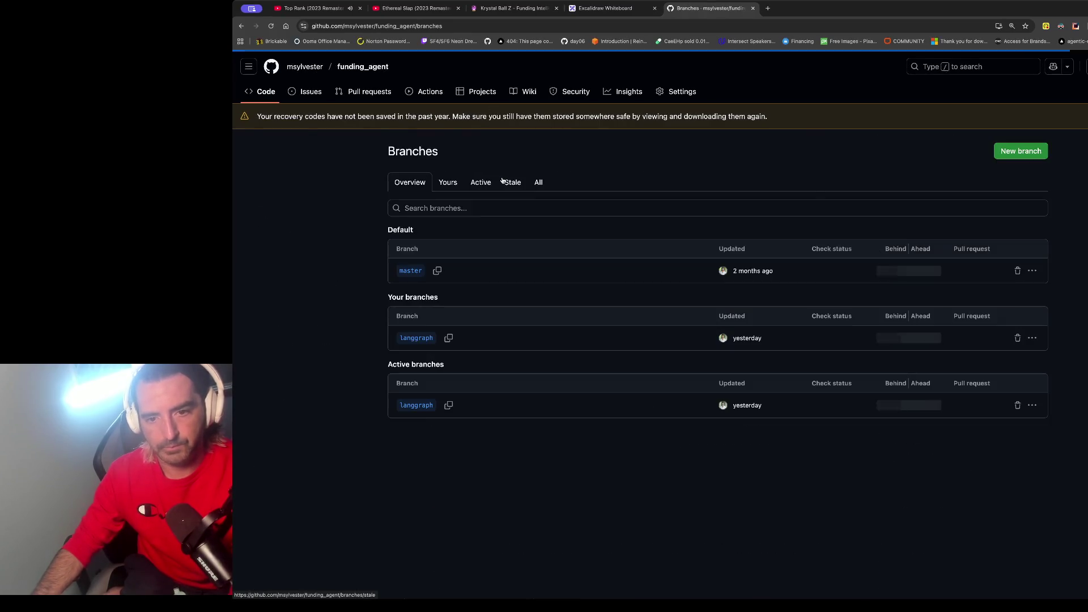
left_click(417, 342)
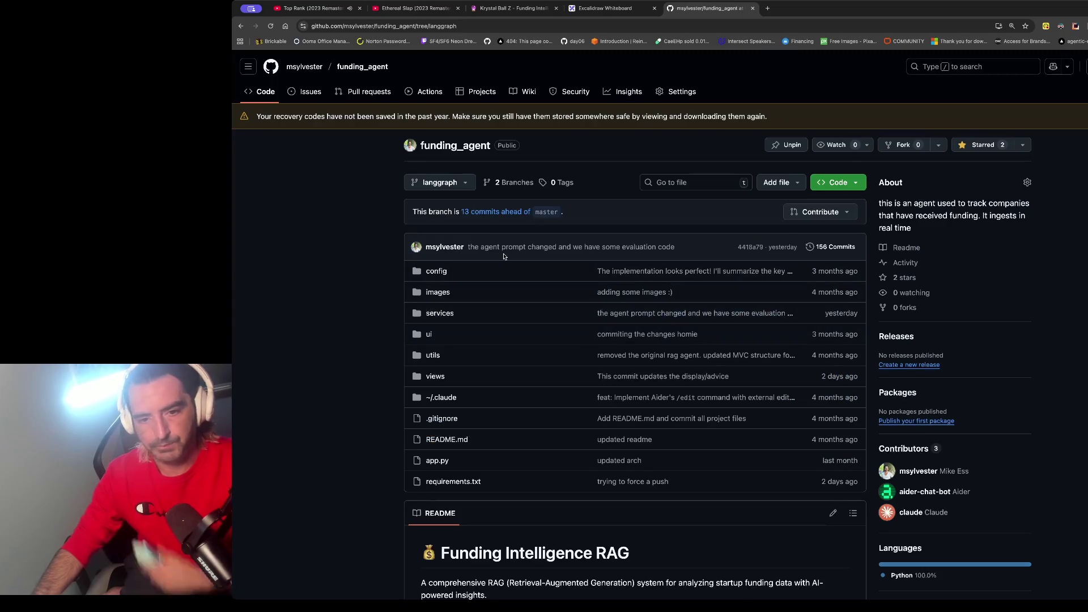
left_click(441, 314)
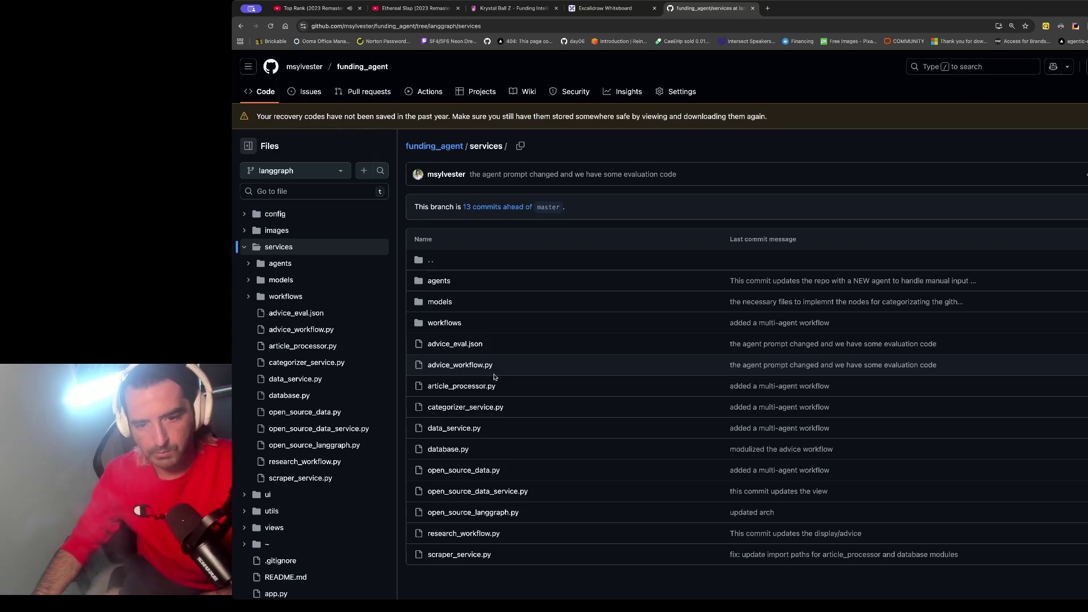
scroll(493, 438, "down", 2)
scroll(493, 437, "down", 1)
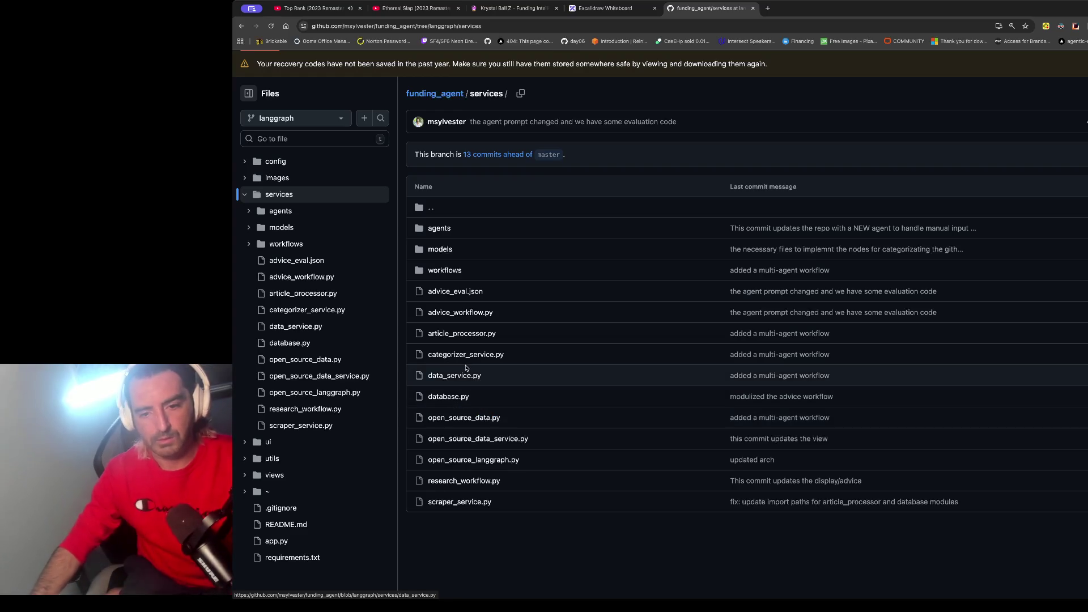
left_click(460, 313)
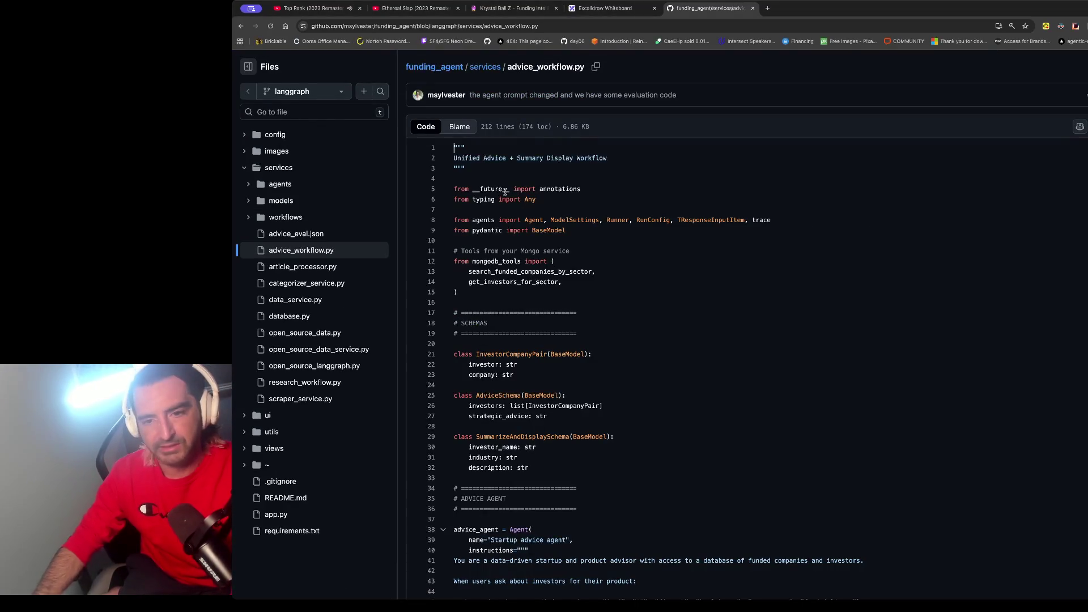
Step: Highlight the imports through the AdviceSchema class and compare them with the app output and diagram
left_click_drag(506, 191, 538, 425)
scroll(583, 285, "down", 2)
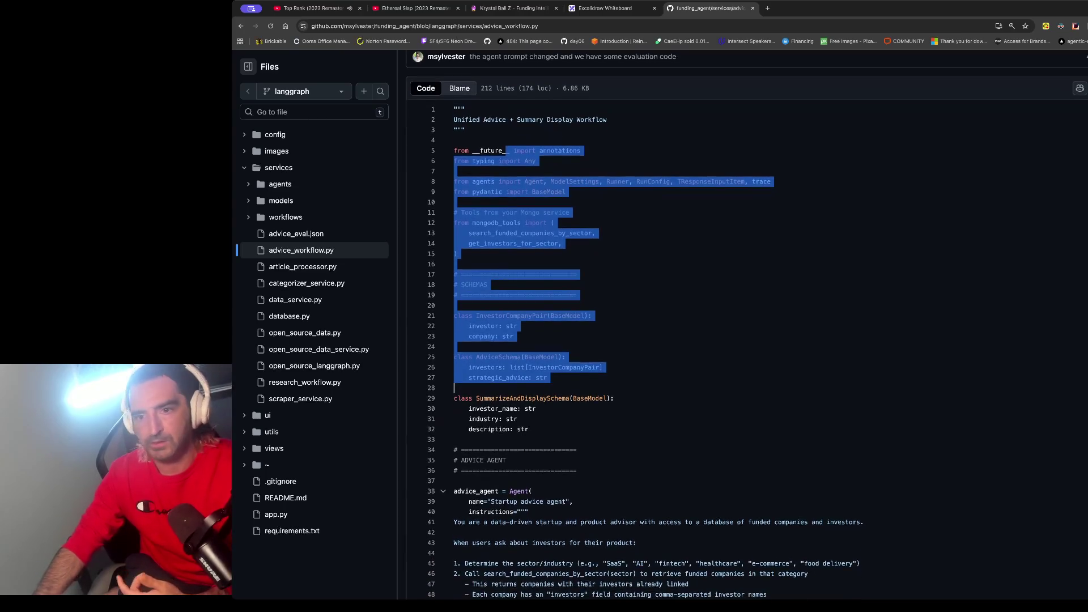
left_click(494, 7)
left_click(609, 8)
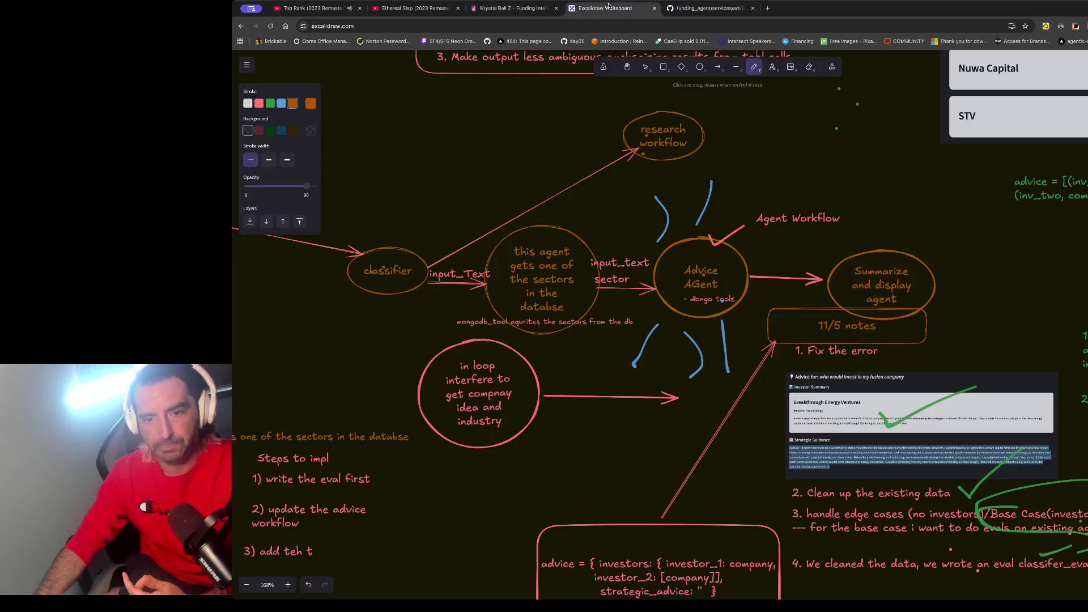
left_click(708, 8)
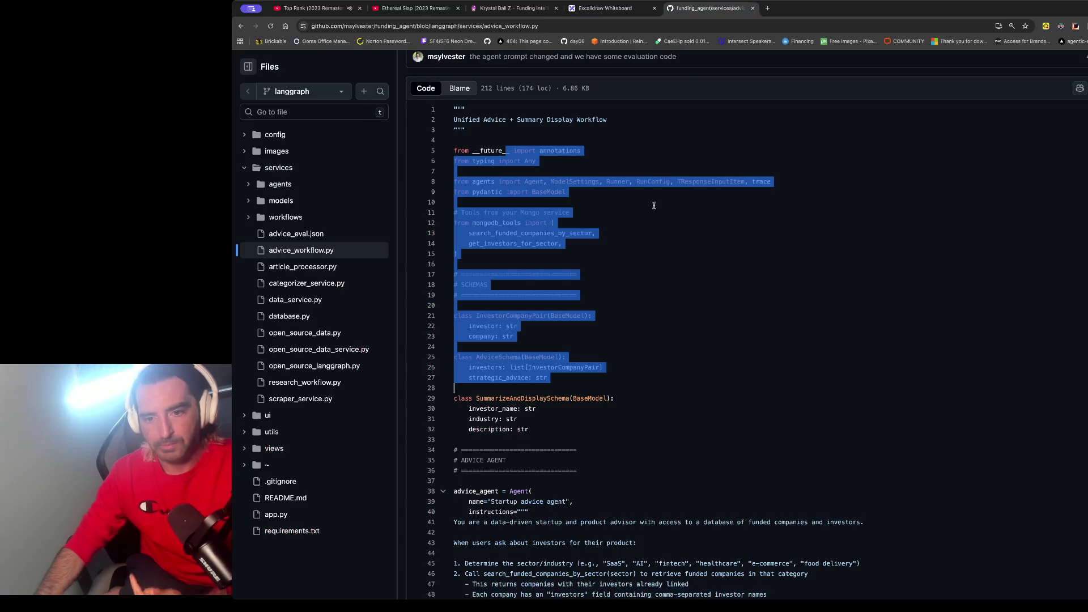
scroll(519, 220, "down", 3)
Step: Look up strategic_advice references and highlight SummarizeAndDisplaySchema against the Excalidraw diagram
left_click(519, 220)
left_click_drag(513, 229, 486, 270)
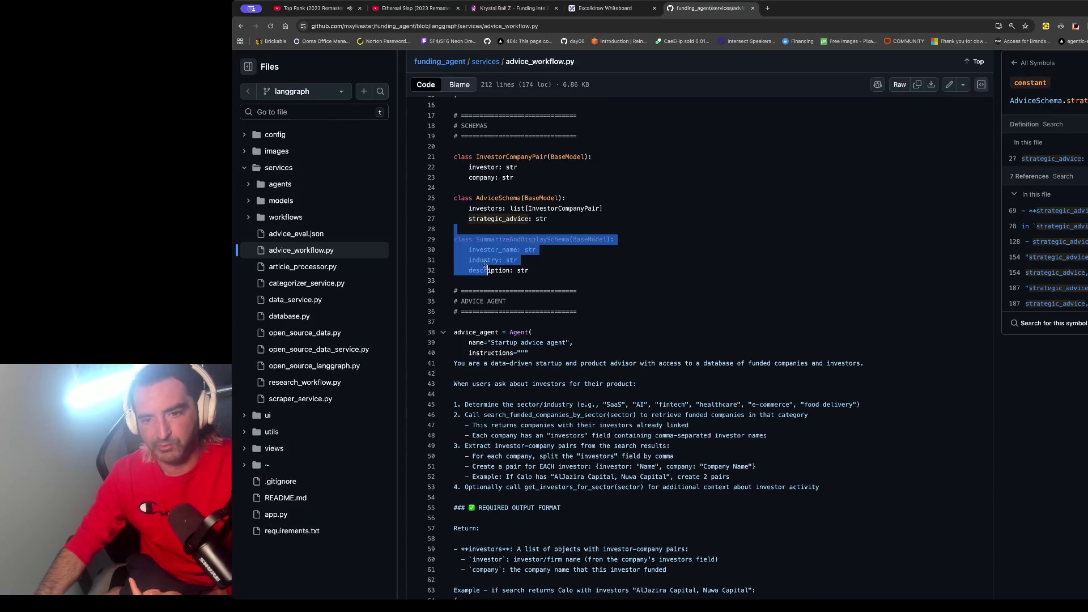
left_click(607, 12)
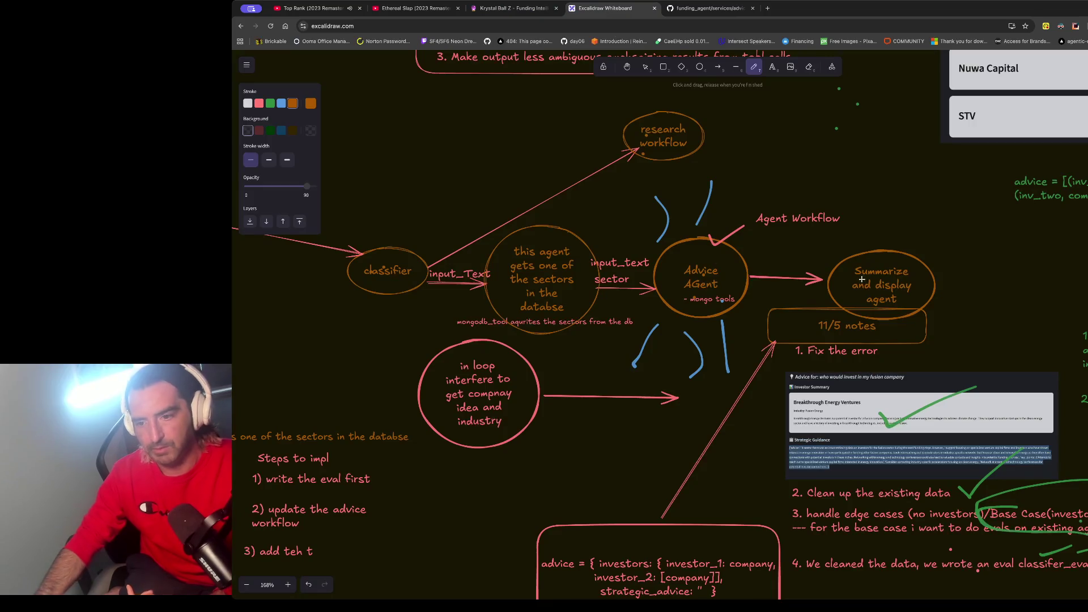
left_click(713, 8)
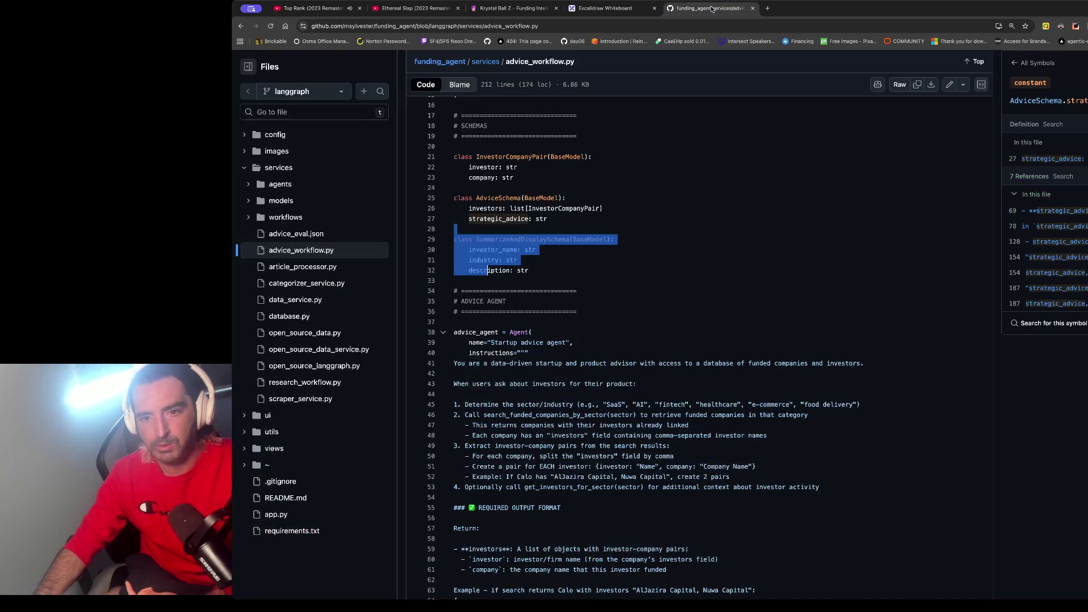
Step: Look up investor_name references and check the summarize schema fields against the diagram
left_click(492, 253)
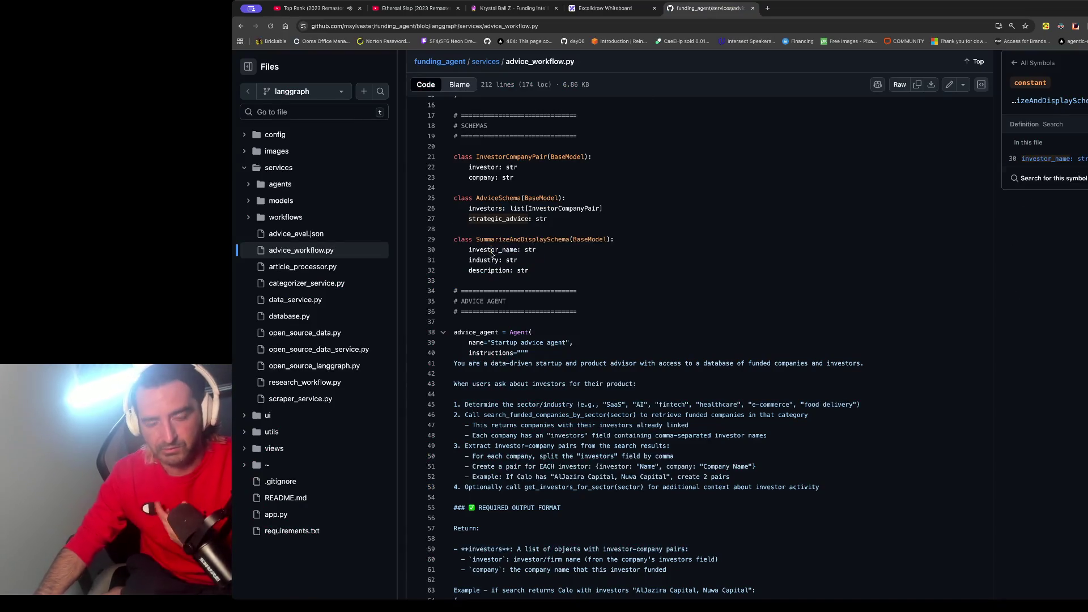
left_click_drag(537, 264, 459, 241)
left_click(469, 250)
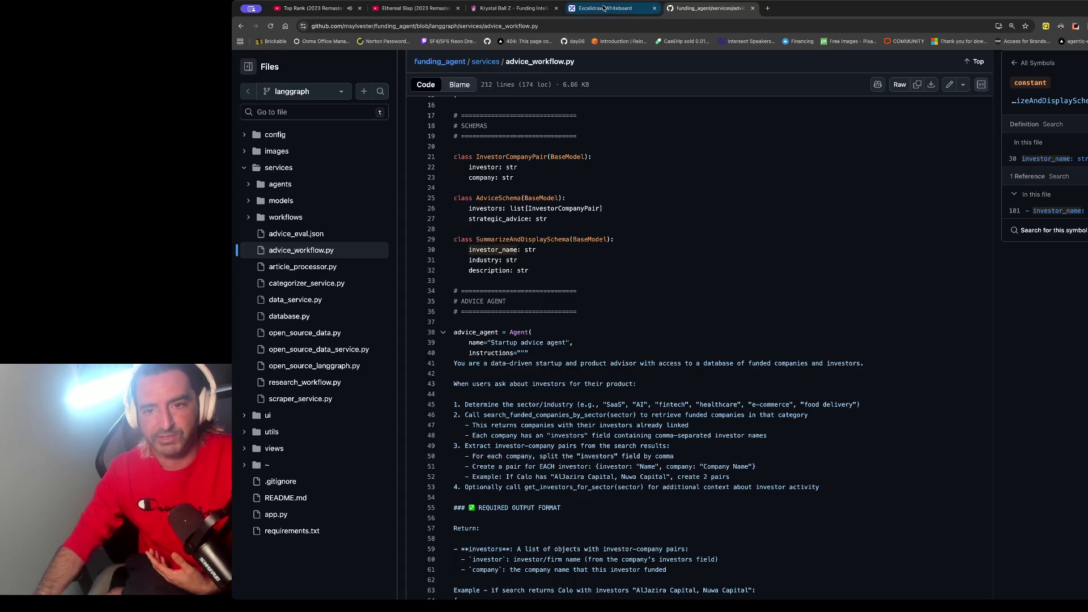
left_click(605, 8)
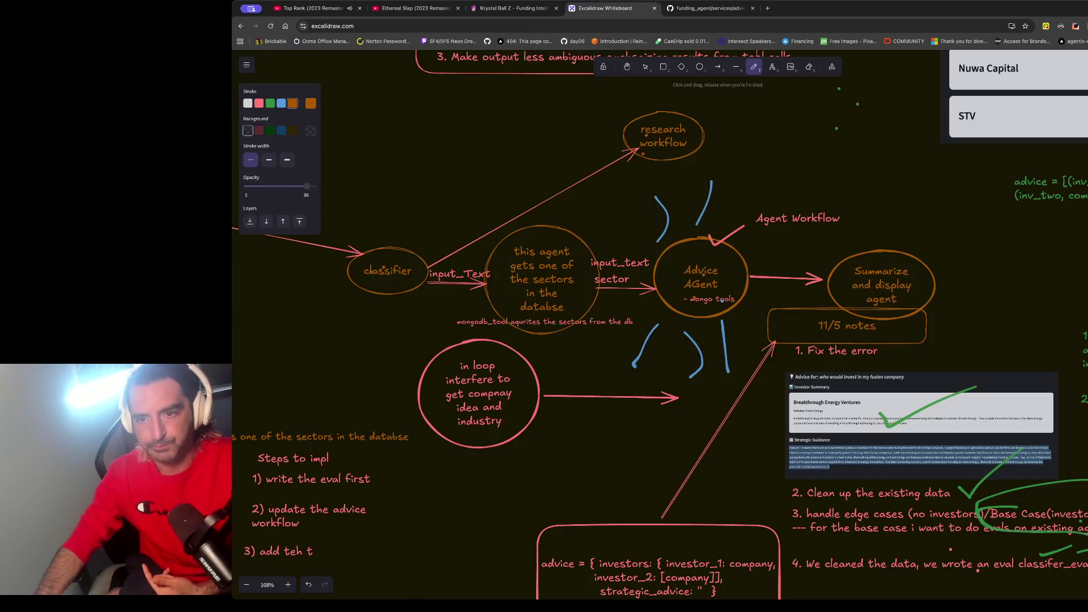
left_click(709, 8)
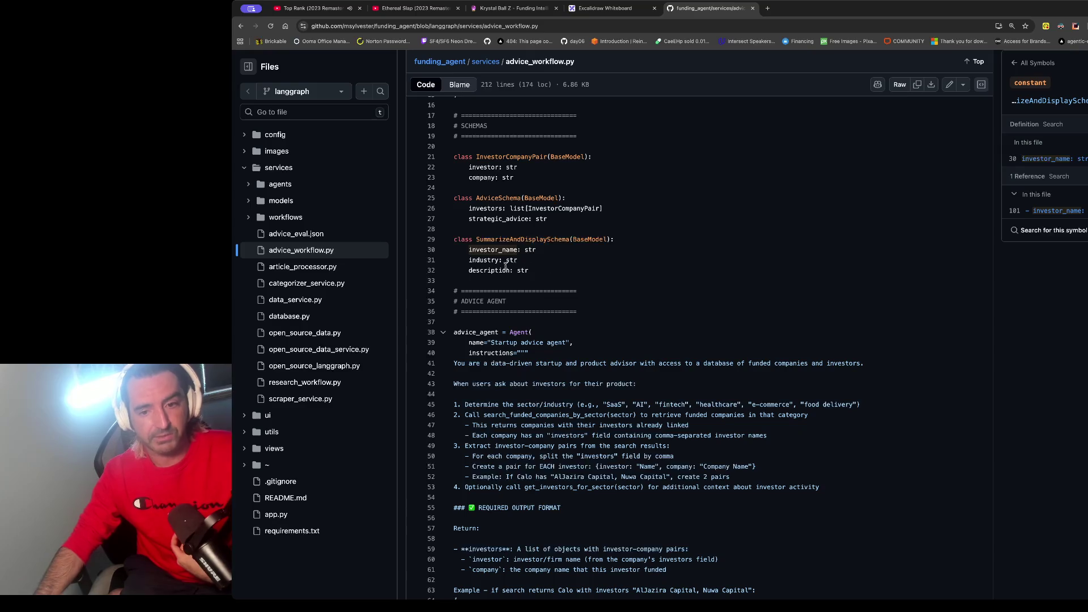
Step: Cross-check the Krystal Ball Z research results and whiteboard diagram against the code
key("ctrl+shift+Tab")
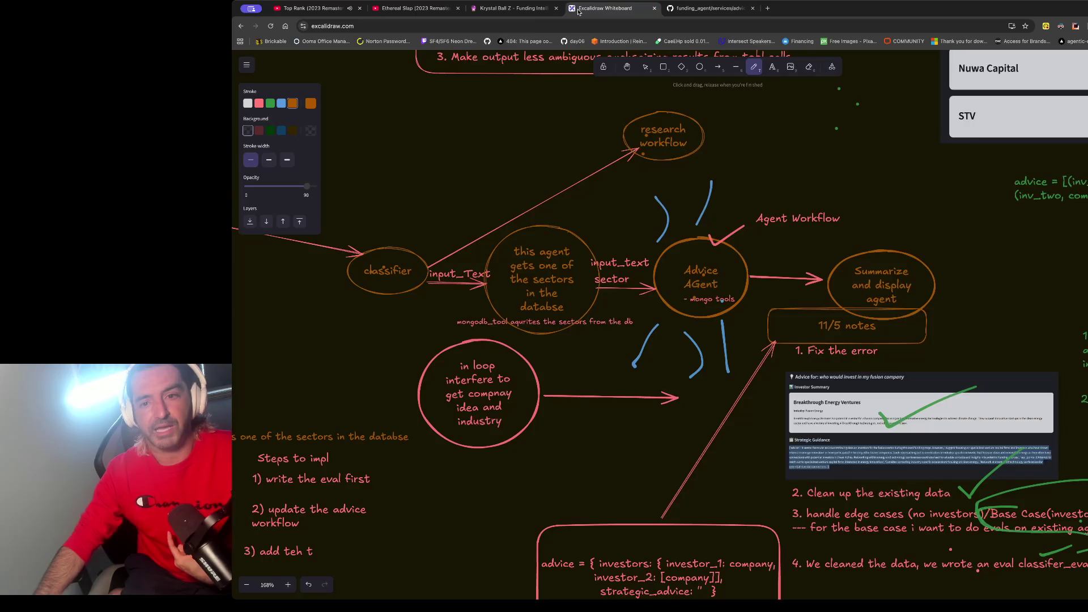
left_click(513, 8)
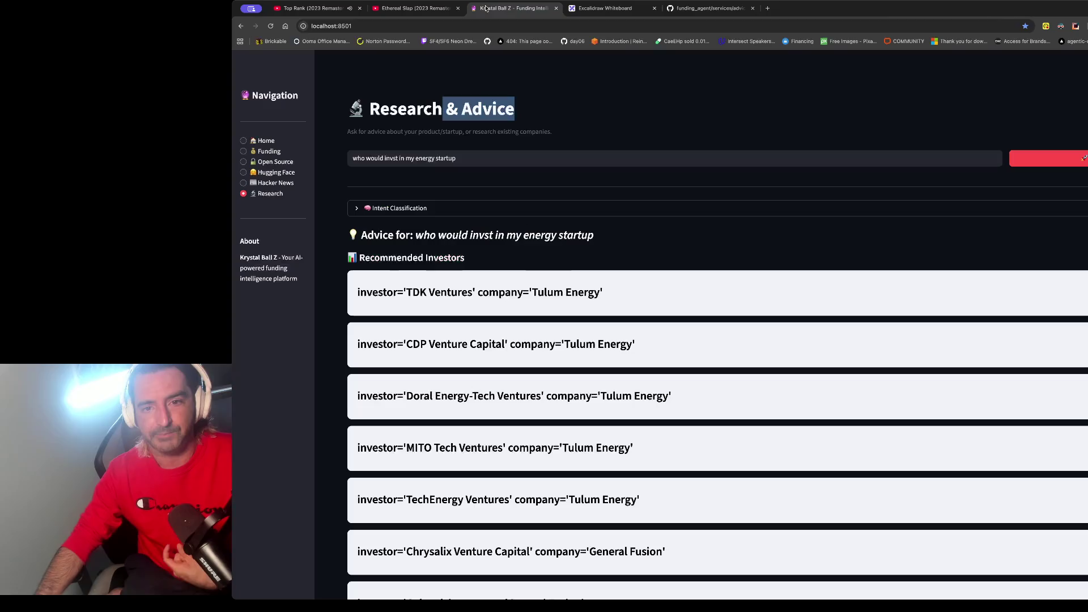
left_click(708, 8)
left_click(504, 9)
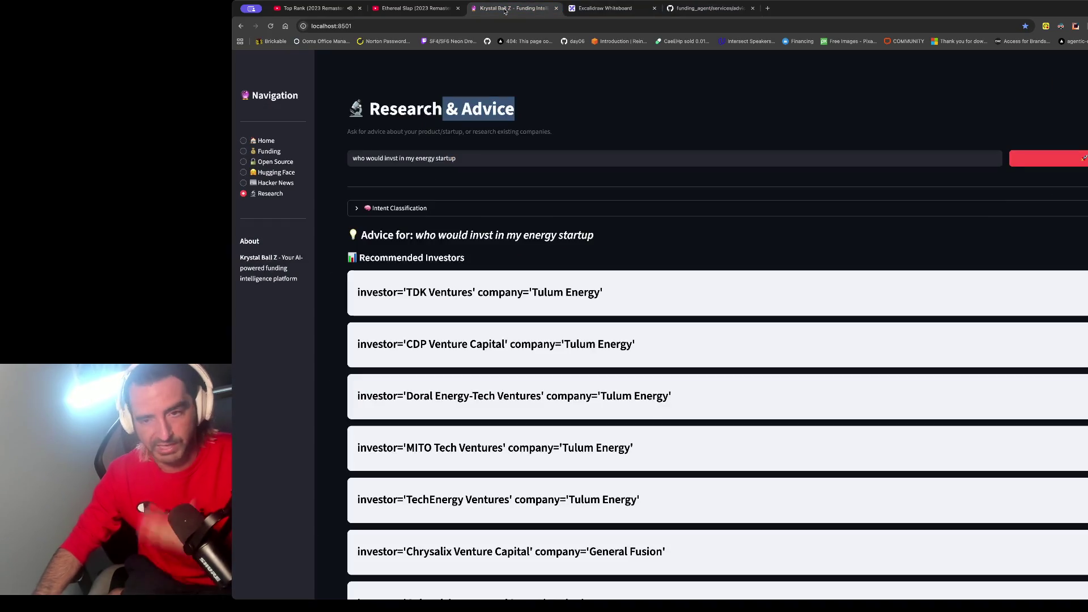
left_click(698, 9)
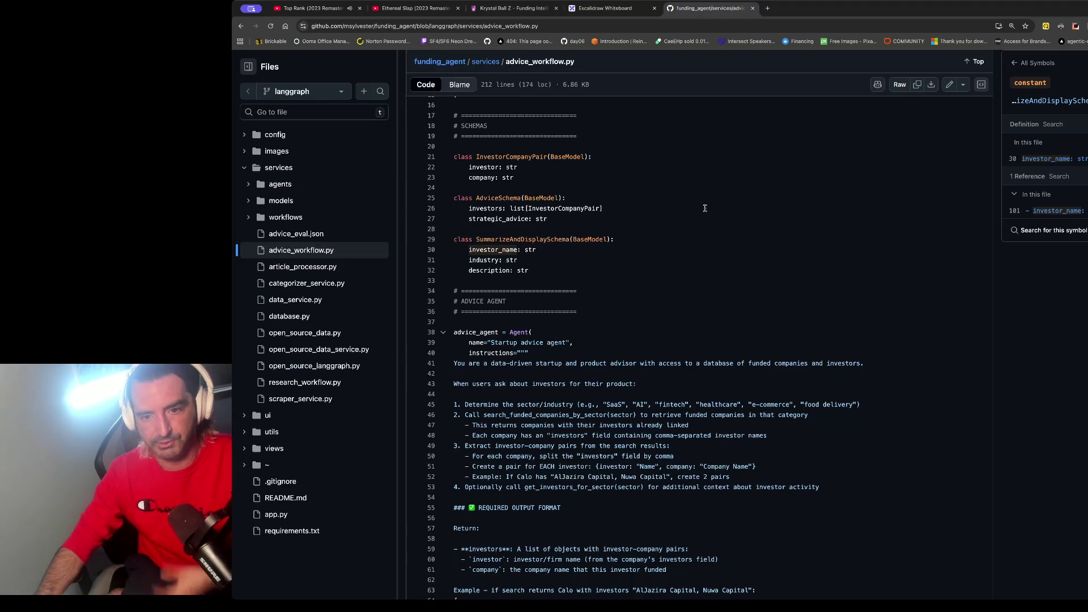
scroll(651, 168, "up", 5)
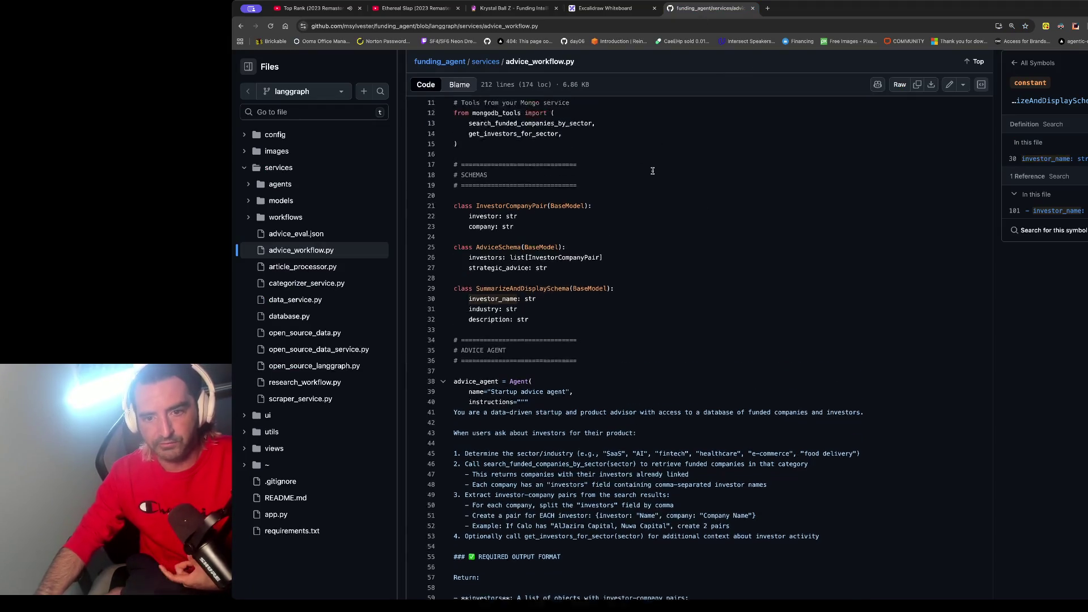
left_click(512, 8)
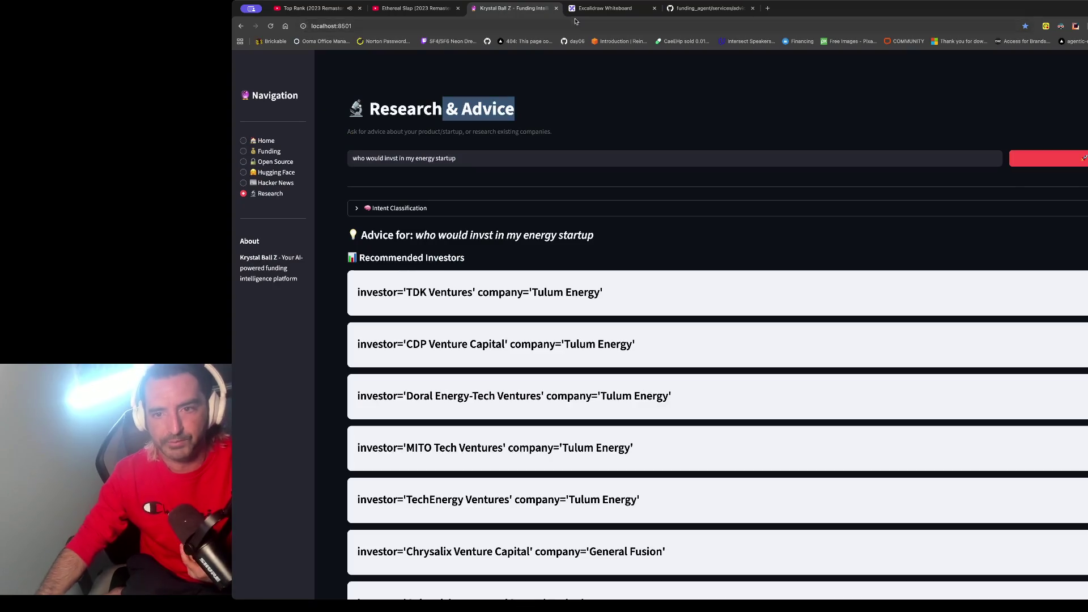
left_click(605, 8)
scroll(528, 151, "up", 1)
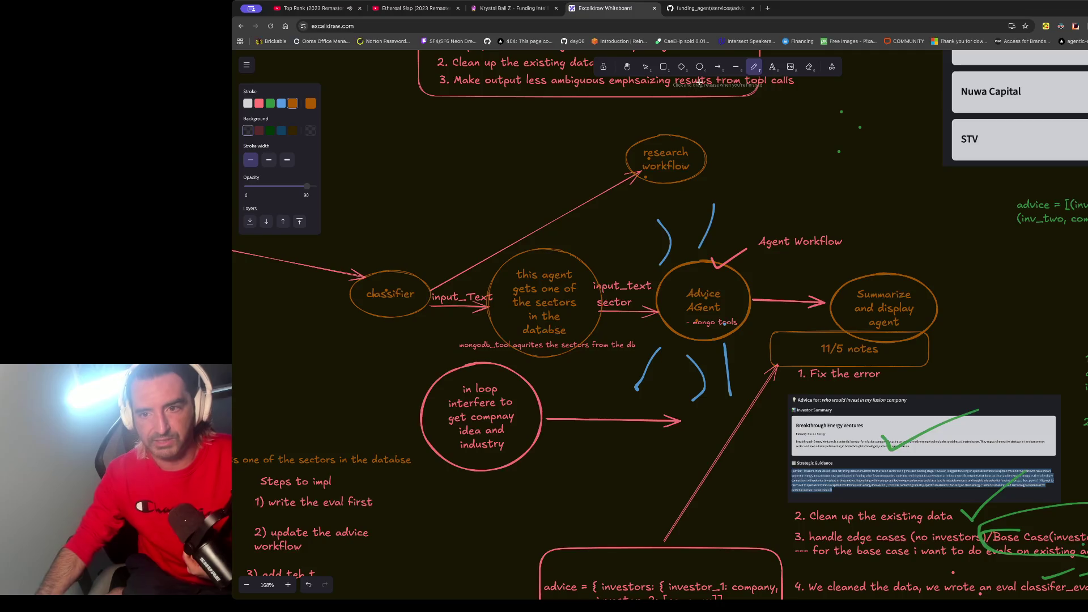
Step: Highlight AdviceSchema and SummarizeAndDisplaySchema and inspect the investors list field on line 26
left_click(691, 9)
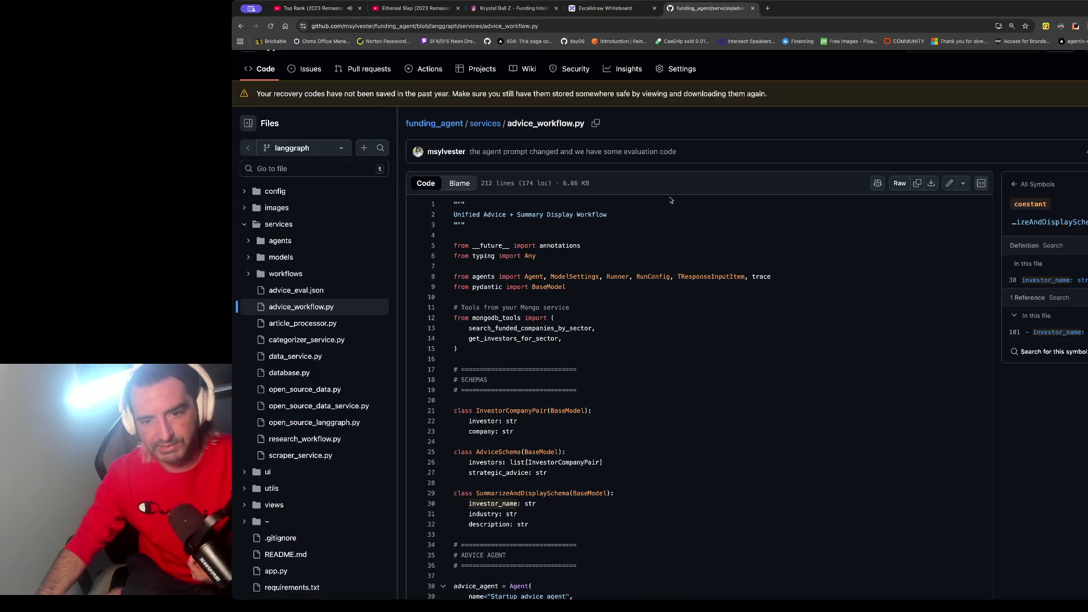
scroll(637, 335, "down", 5)
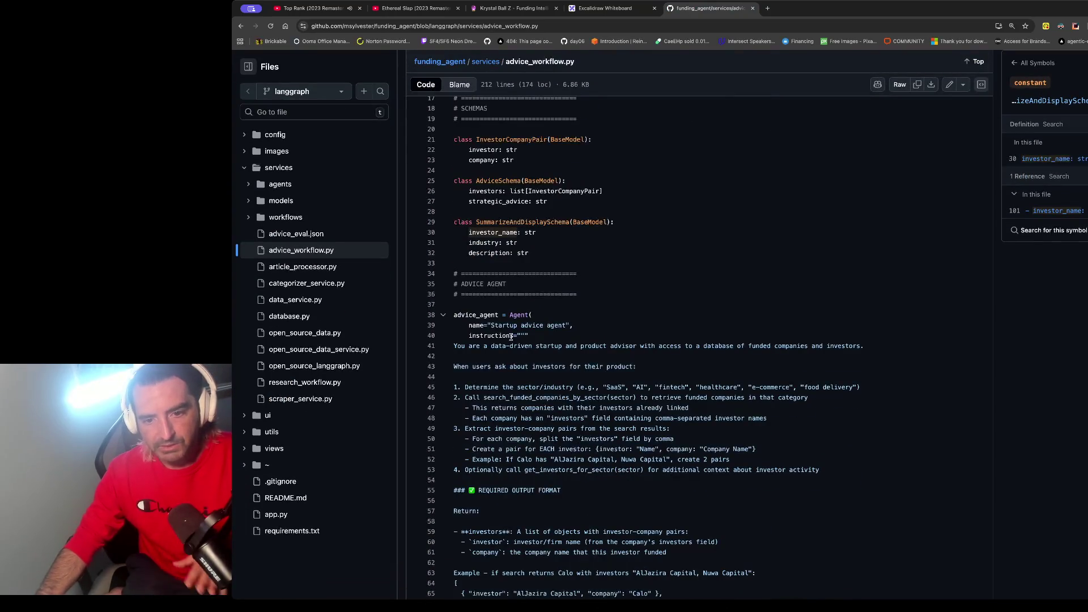
scroll(511, 337, "down", 1)
mouse_move(449, 123)
left_mouse_down()
mouse_move(513, 149)
mouse_move(471, 248)
left_mouse_up()
left_click(487, 178)
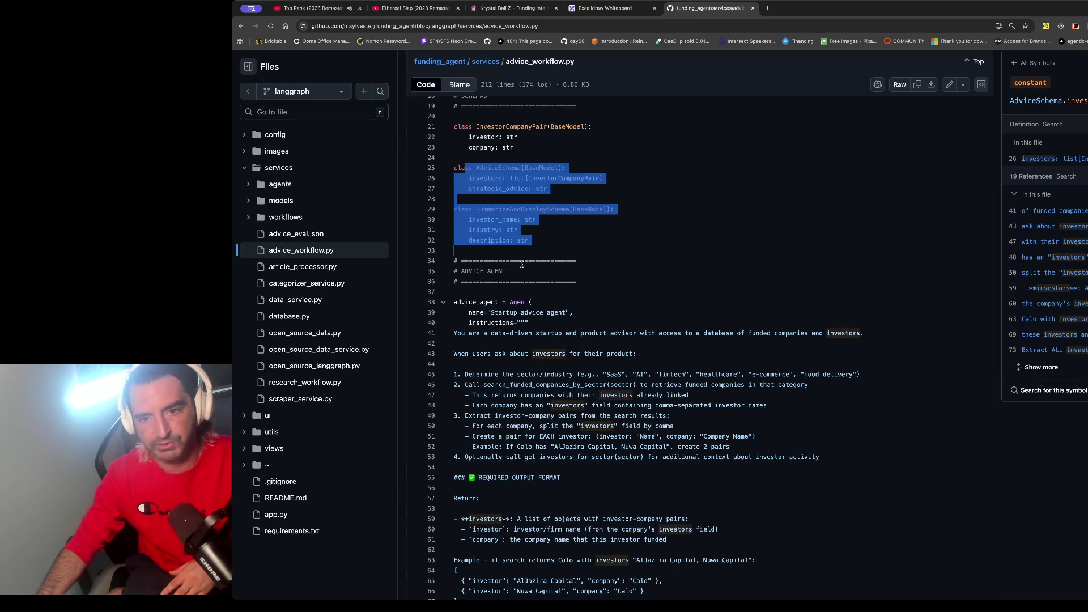
scroll(522, 265, "down", 1)
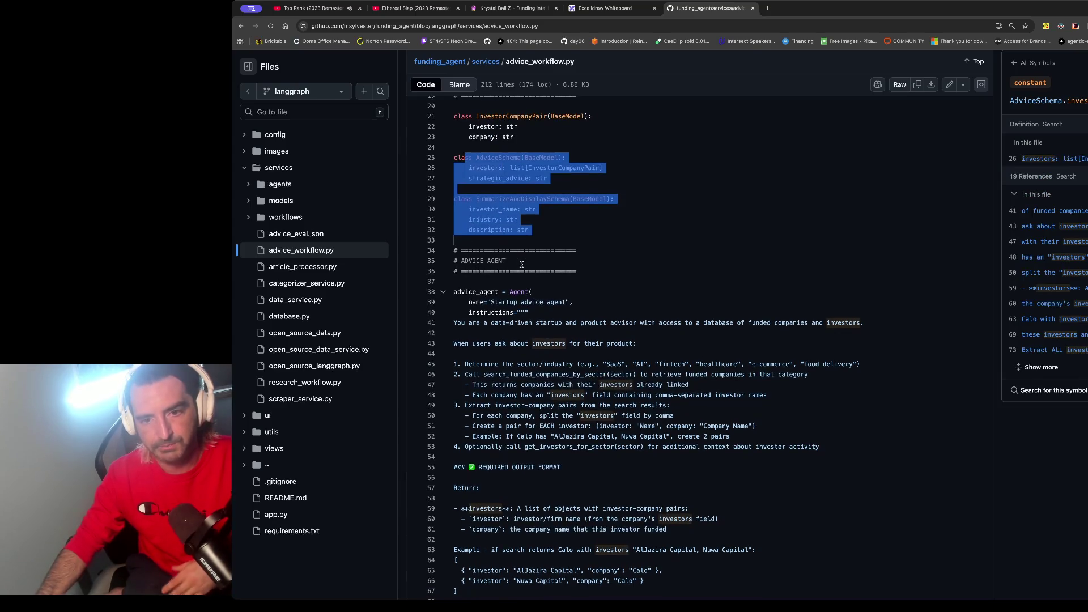
left_click(505, 223)
left_click_drag(464, 168, 696, 171)
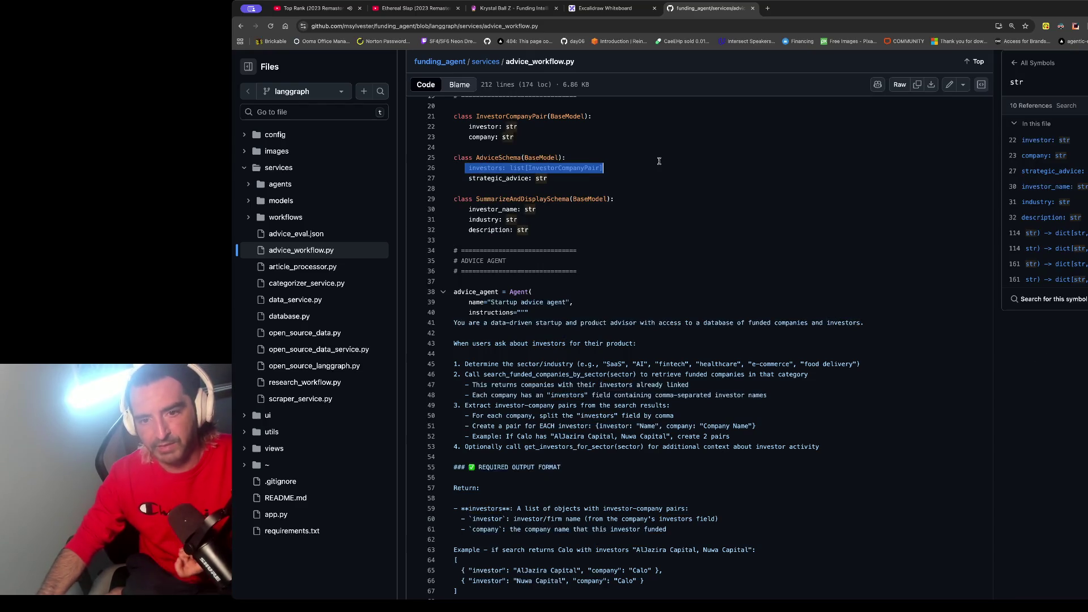
left_click(522, 5)
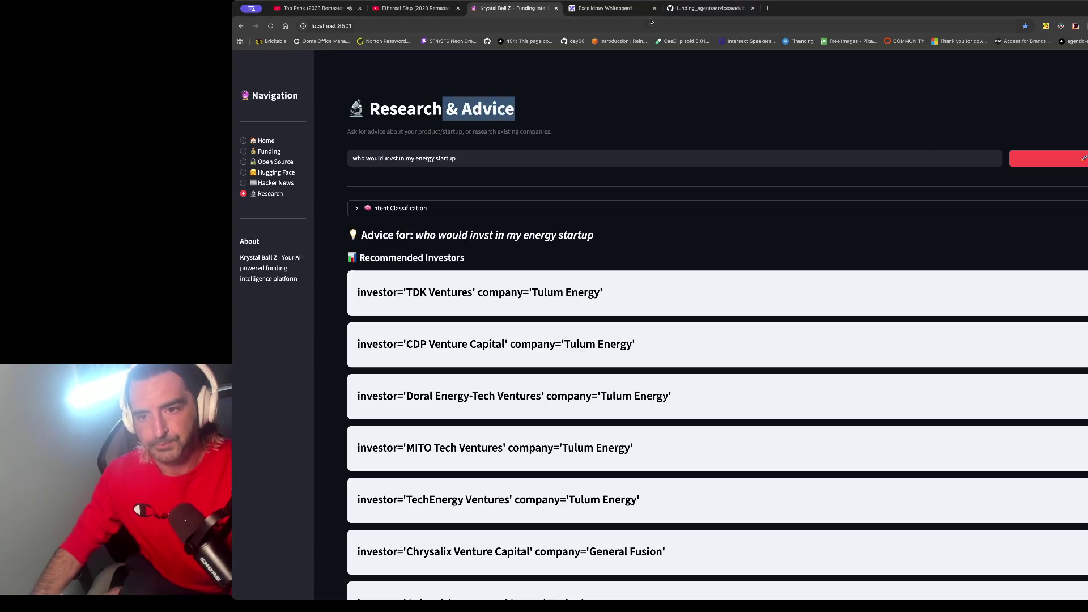
Step: Highlight and then clear the advice agent instruction lines in advice_workflow.py
key("ctrl+Tab")
key("ctrl+Tab")
scroll(598, 217, "down", 5)
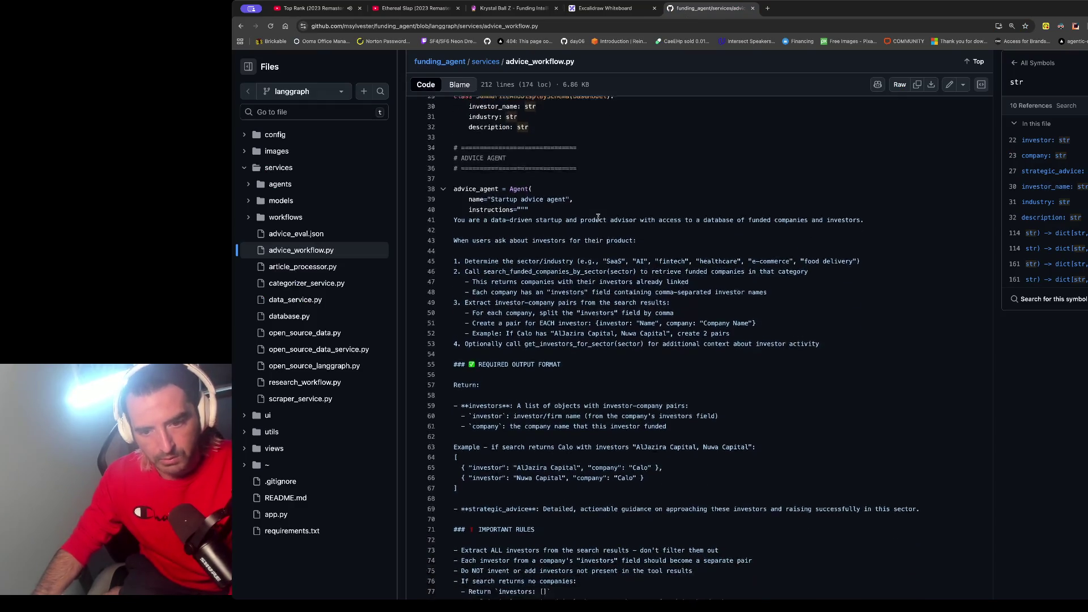
left_click_drag(493, 219, 495, 259)
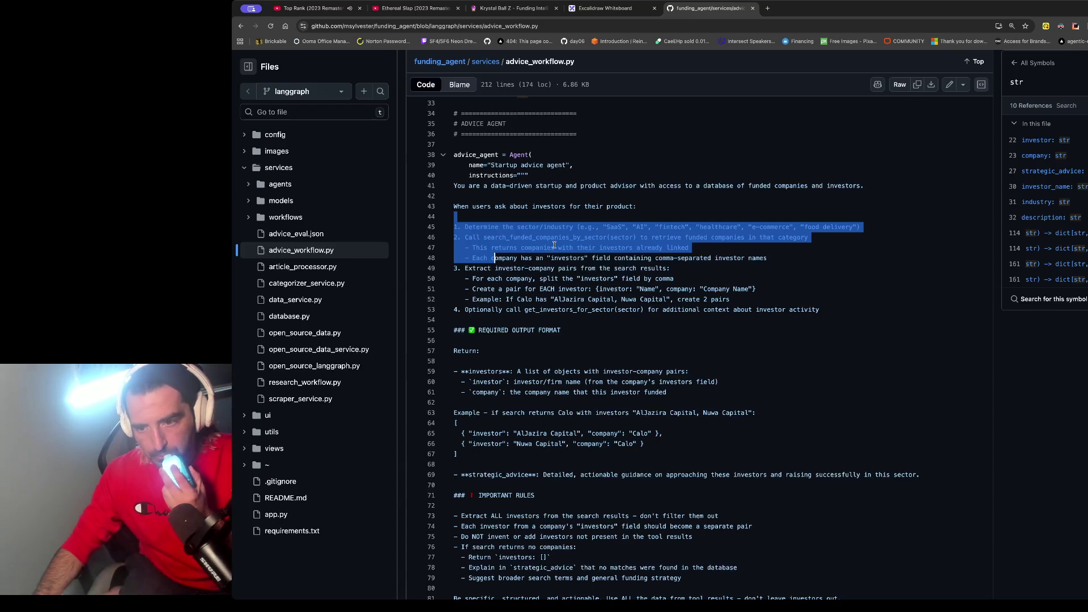
left_click(514, 237)
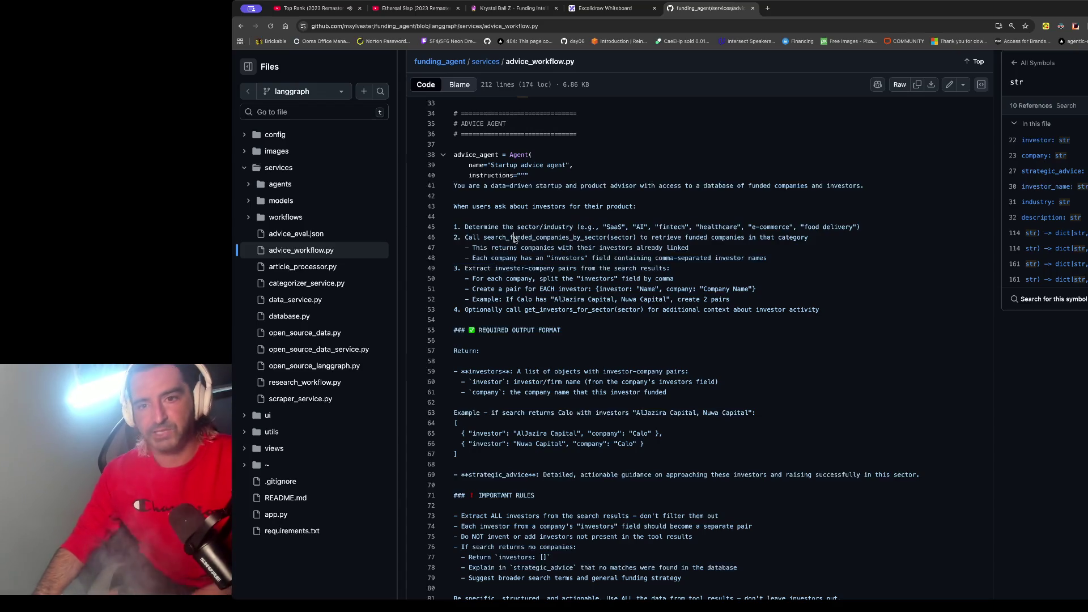
left_click(580, 14)
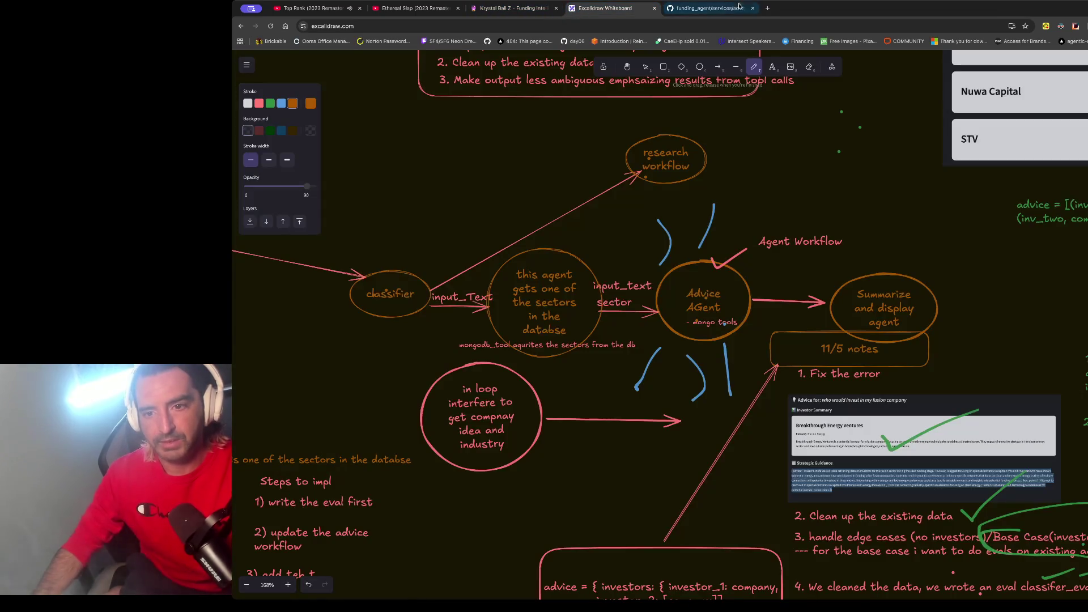
left_click(730, 9)
Step: Go back to the services folder listing, glancing at the Krystal Ball Z and Excalidraw tabs
left_click(241, 26)
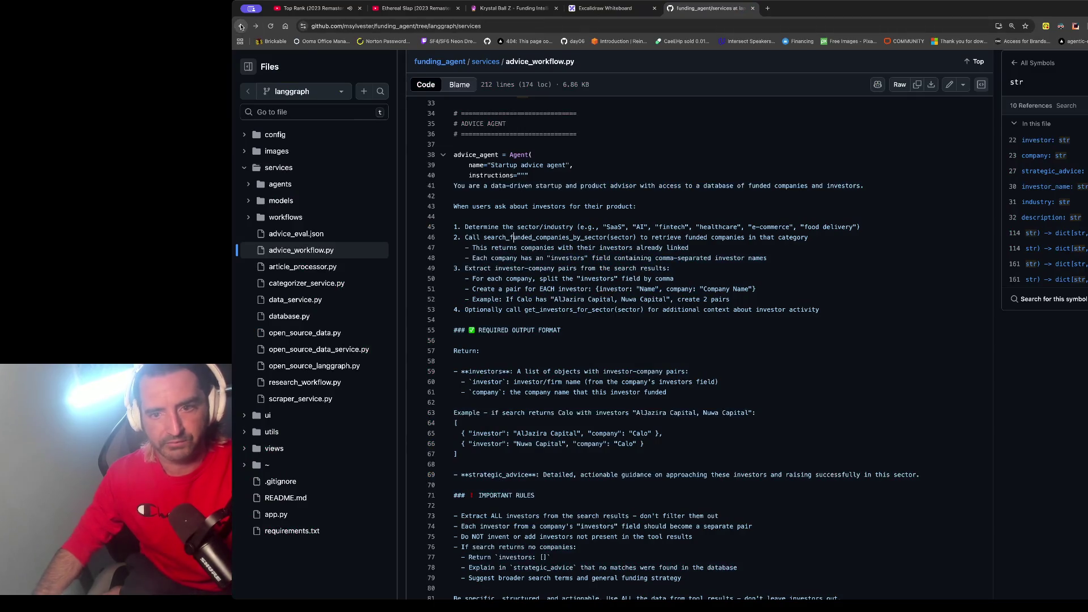
left_click(498, 9)
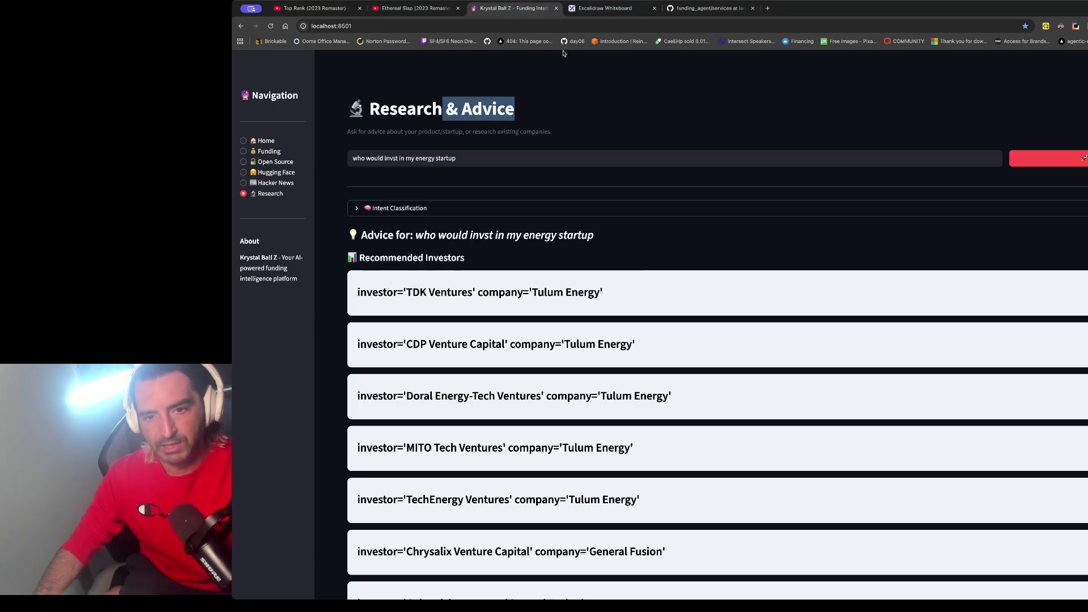
left_click(624, 8)
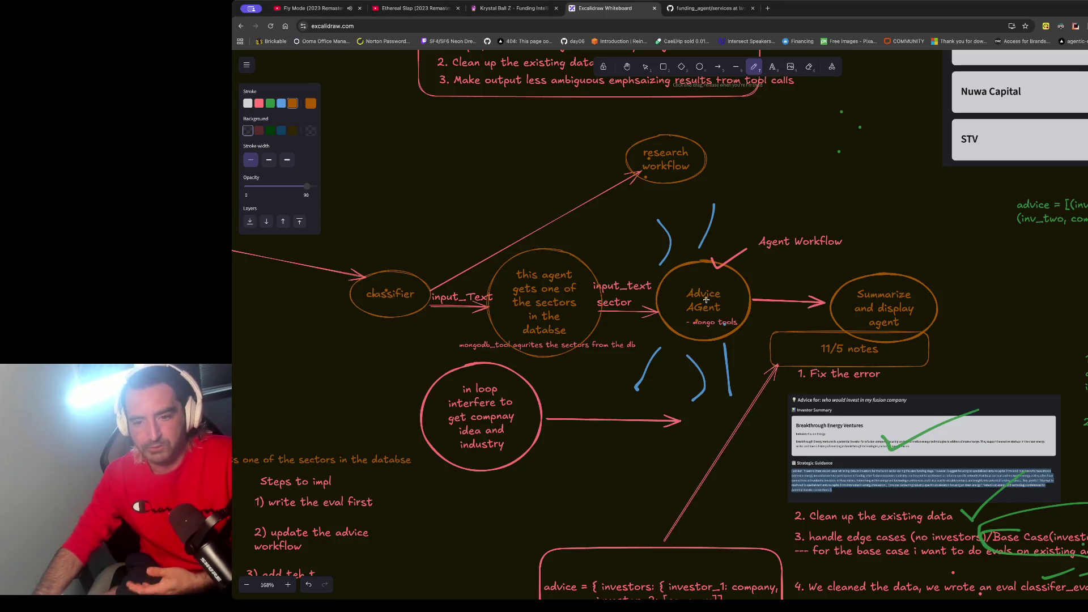
left_click(708, 8)
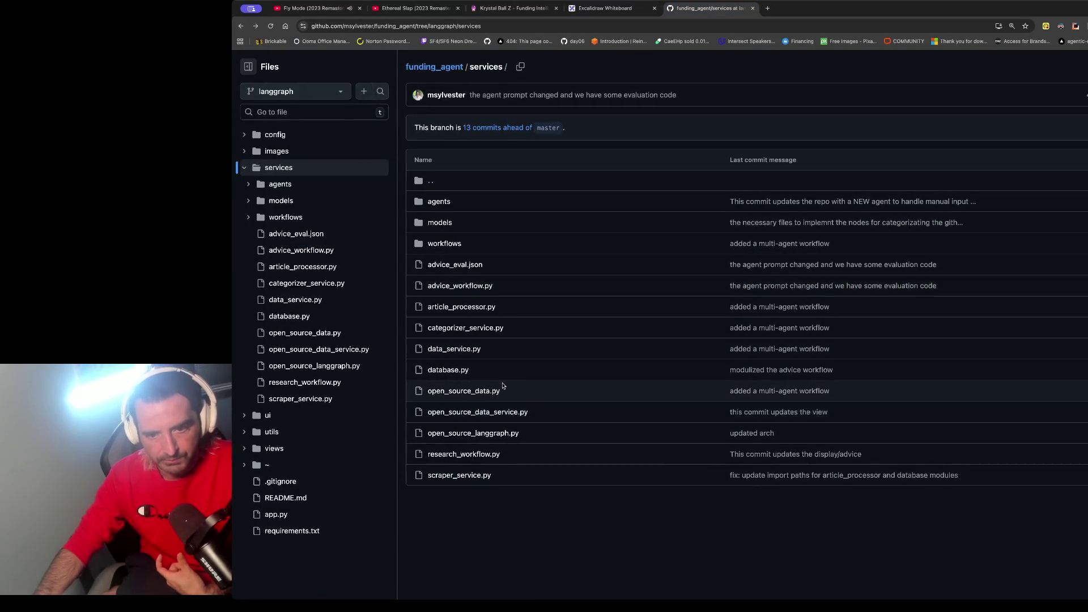
Step: Open advice_eval.json and highlight the first evaluation query and its min_investors value
left_click(467, 264)
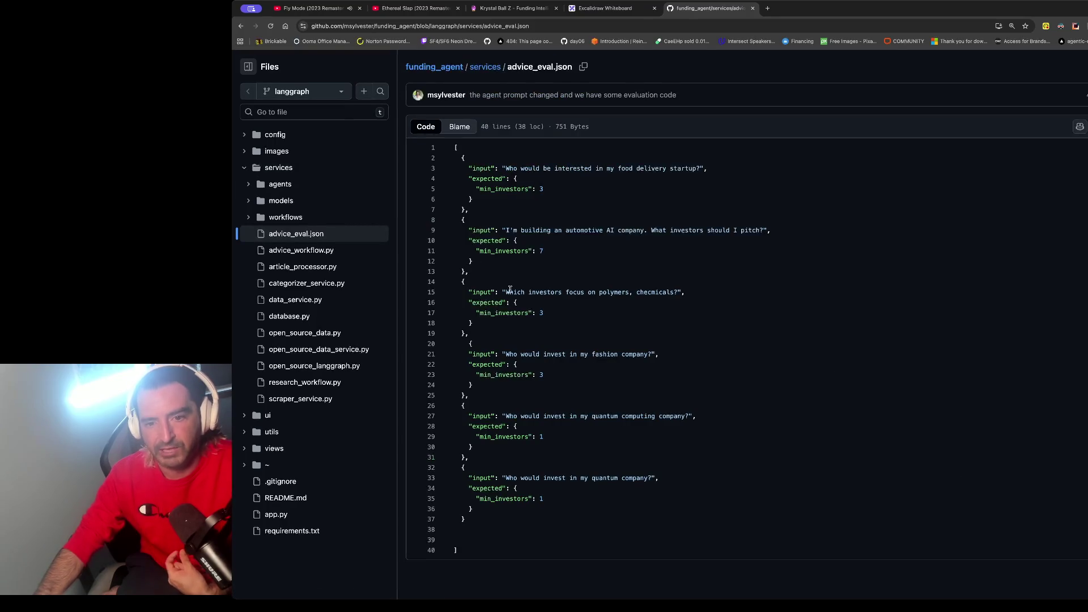
left_click_drag(480, 169, 692, 168)
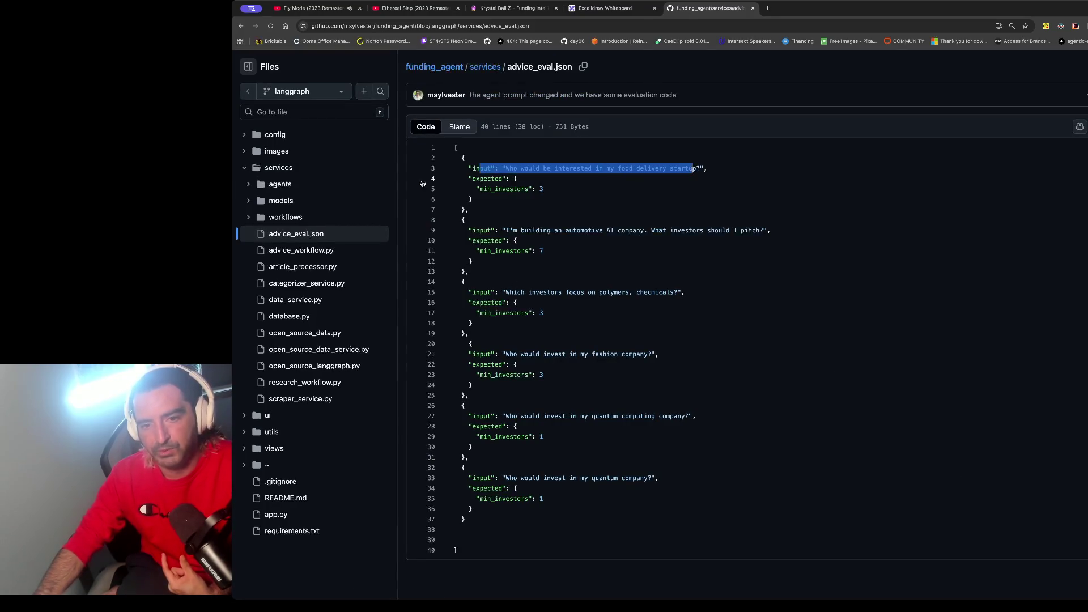
left_click_drag(464, 189, 678, 190)
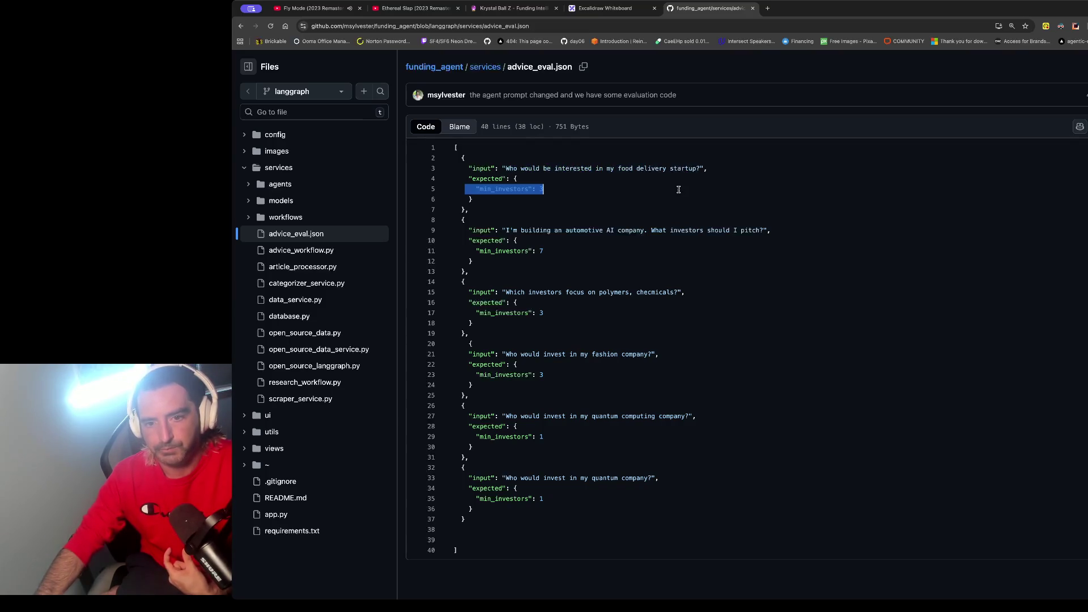
Step: Return to the Excalidraw whiteboard and scroll right to the 11/7/2025 notes
left_click(605, 8)
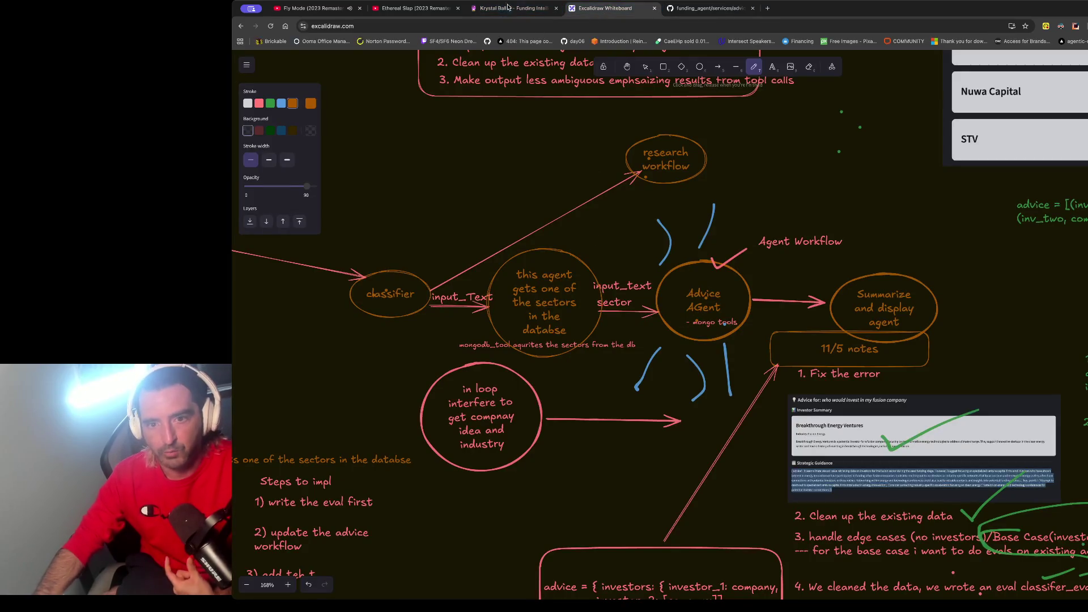
key("ctrl+shift+Tab")
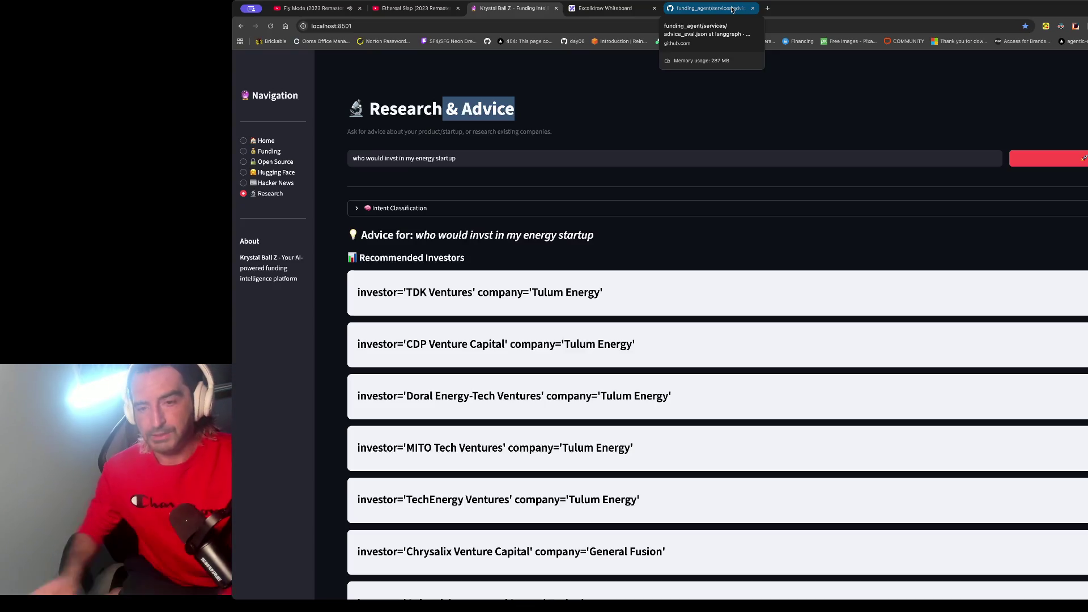
left_click(731, 9)
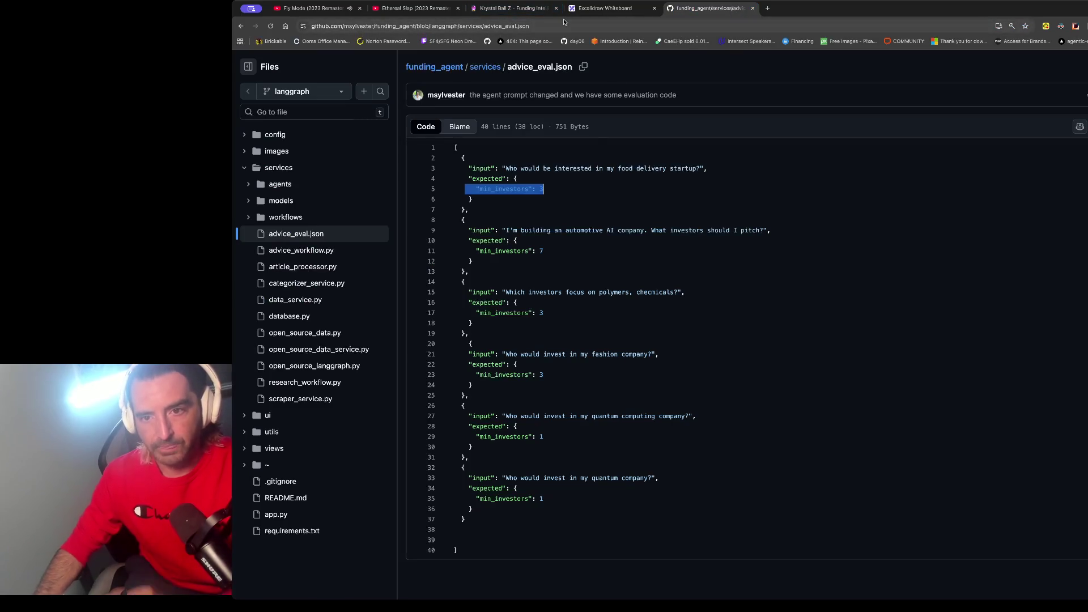
left_click(604, 8)
scroll(895, 312, "right", 10)
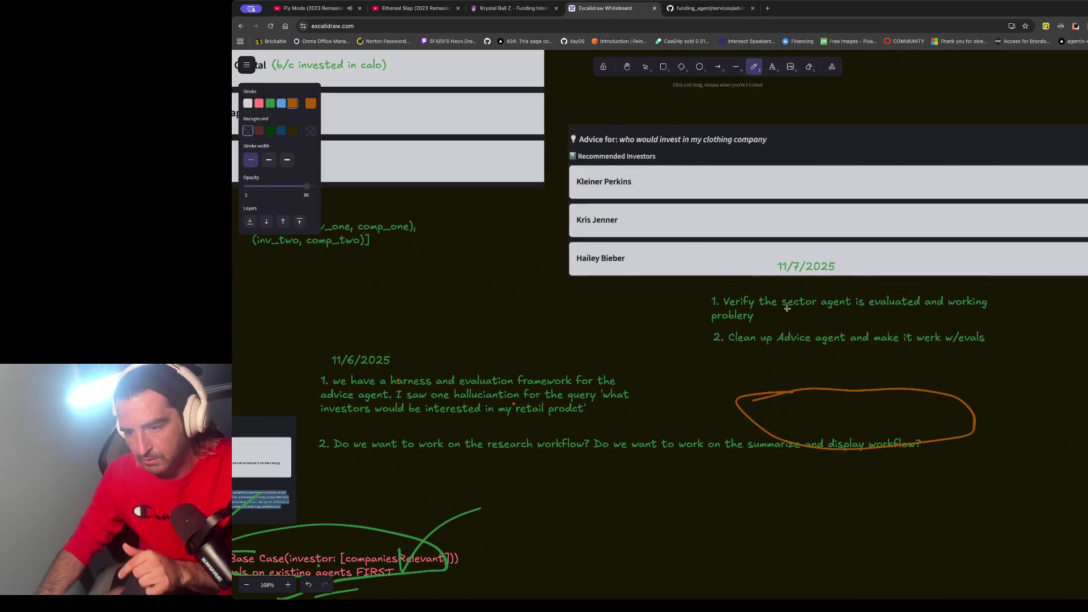
Step: Place two small orange dots beside the Verify item of the 11/7/2025 notes
left_click(735, 300)
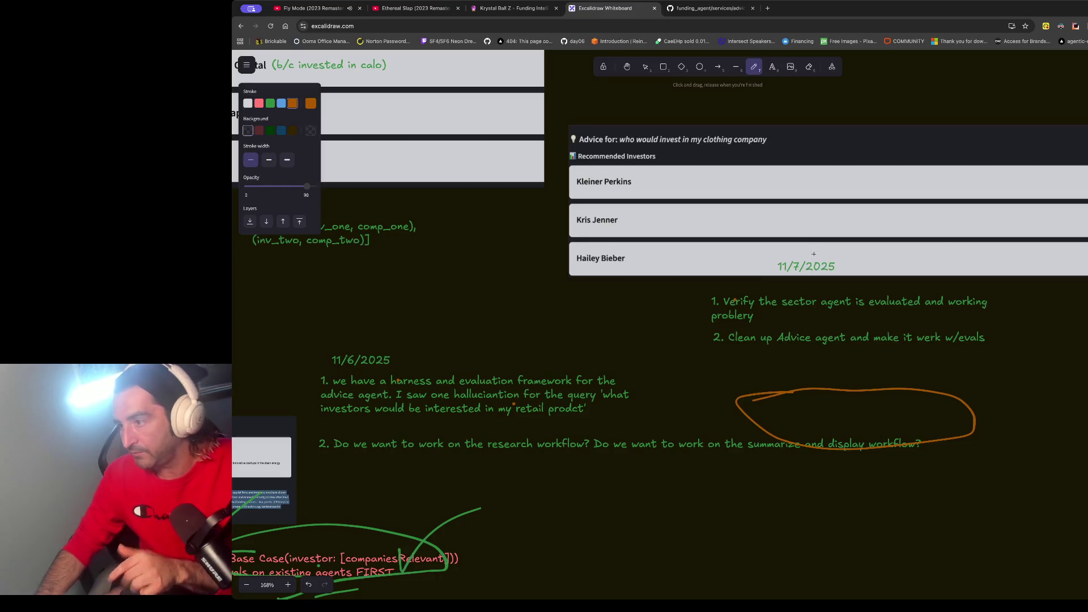
left_click(757, 304)
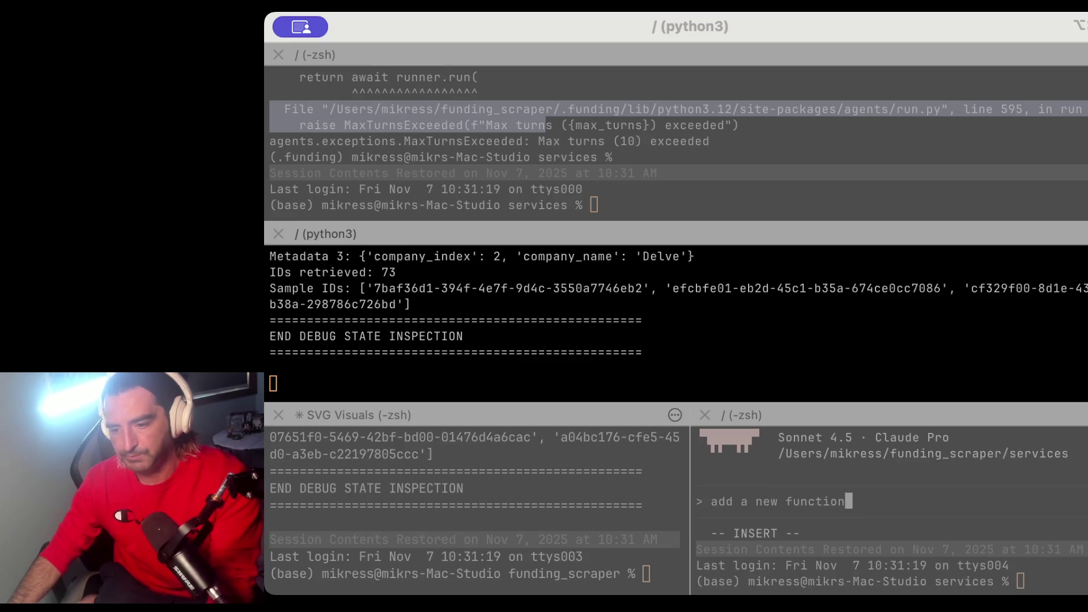
Step: Switch from the Claude Code terminal to the Chrome window with the 'hollywood ponzi' results
key("super+Tab")
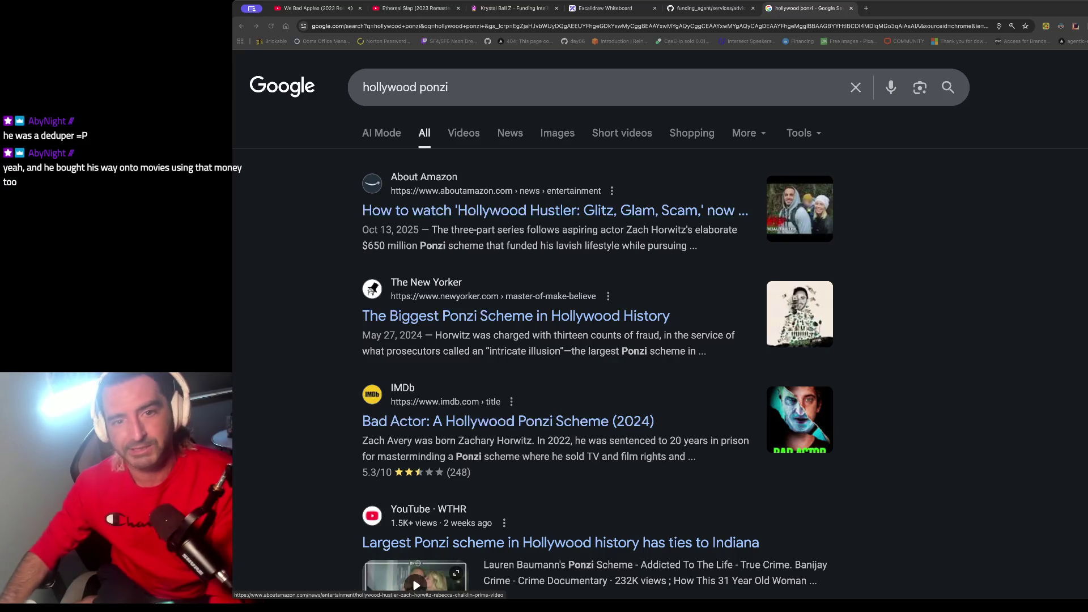
Step: Skip the ad so We Bad Apples (2023 Remaster) plays, then move to the Ethereal Slap tab
left_click(313, 4)
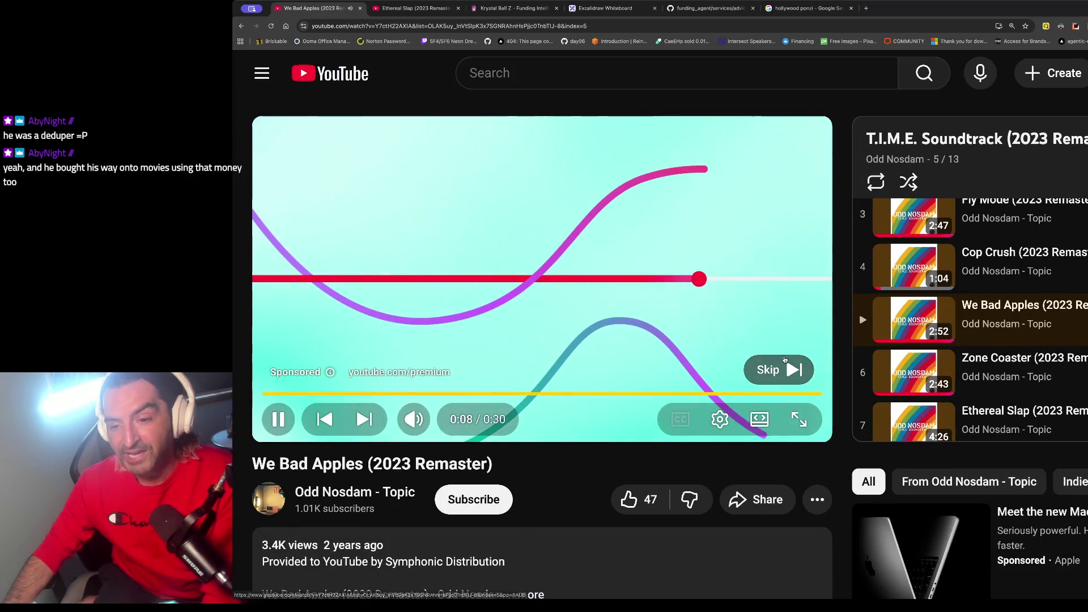
left_click(778, 370)
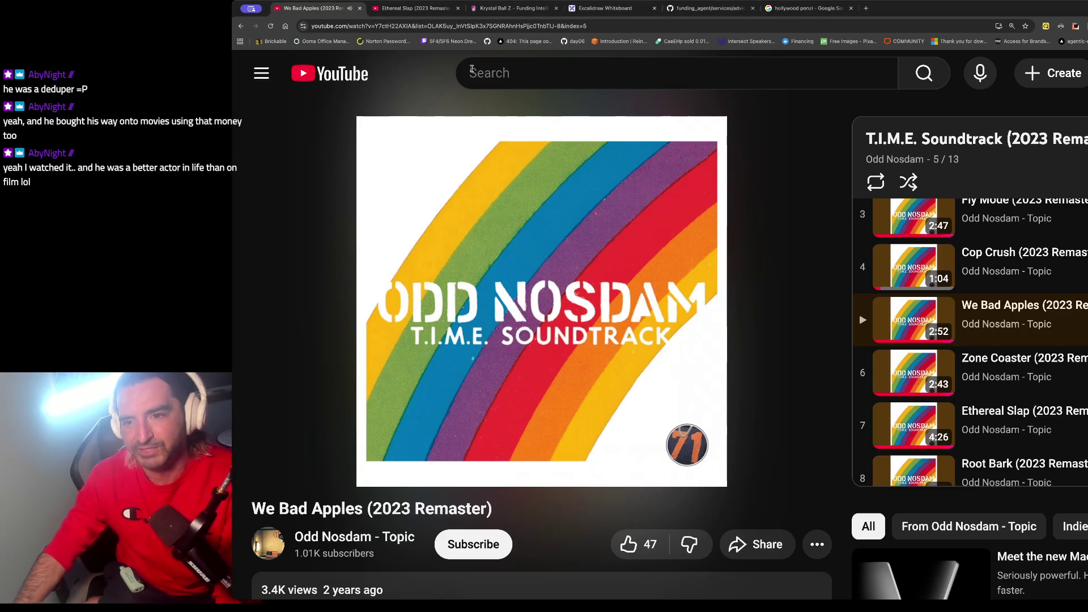
left_click(432, 10)
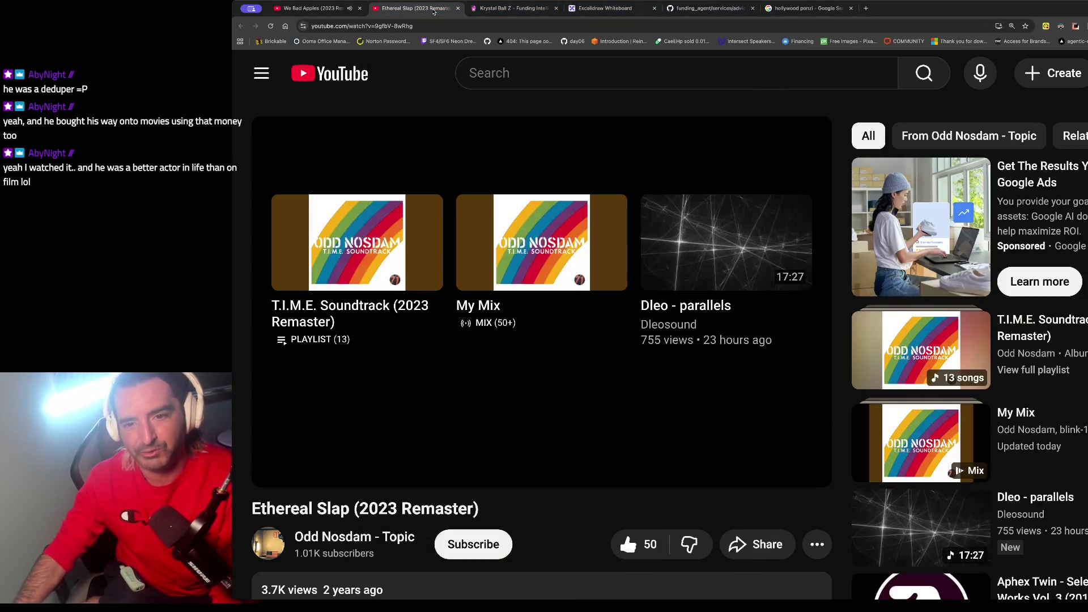
left_click(586, 73)
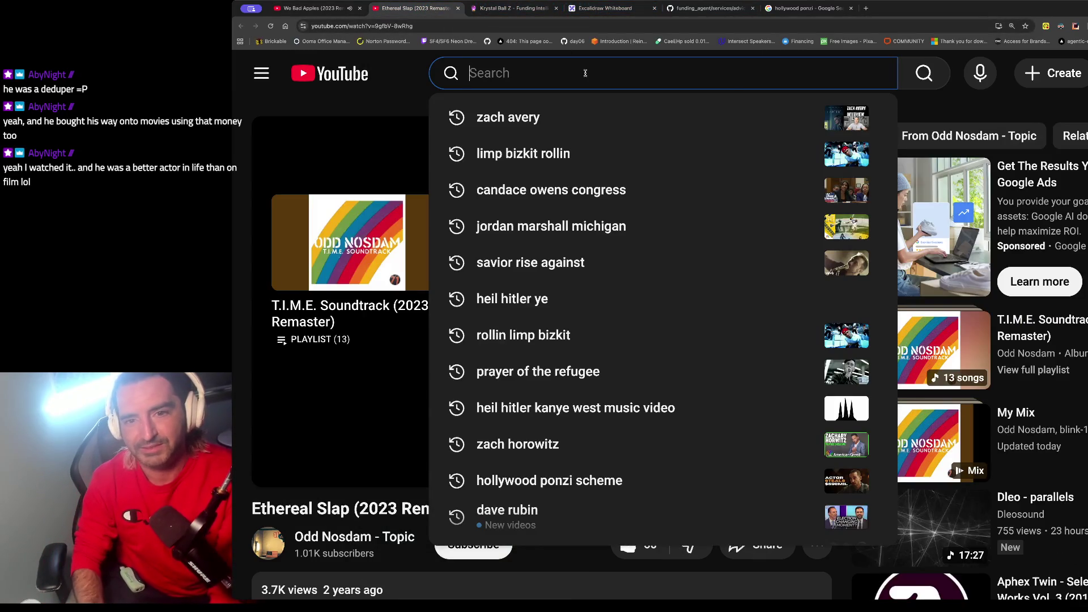
Step: Search YouTube for the actor's name plus 'lionsgate' and open the Last Moment of Clarity interview
left_click(629, 117)
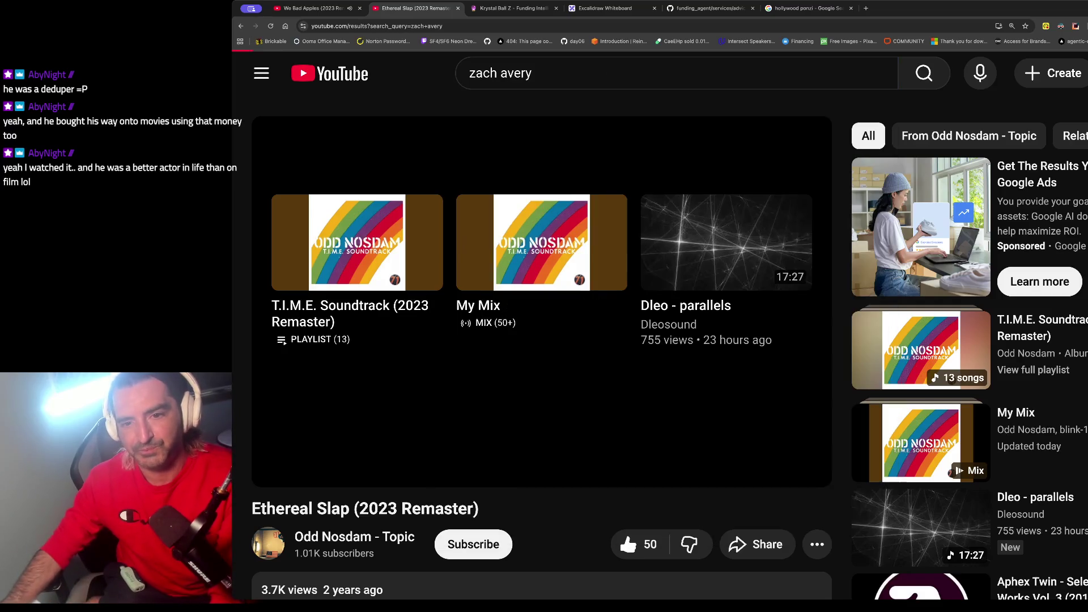
scroll(655, 253, "down", 2)
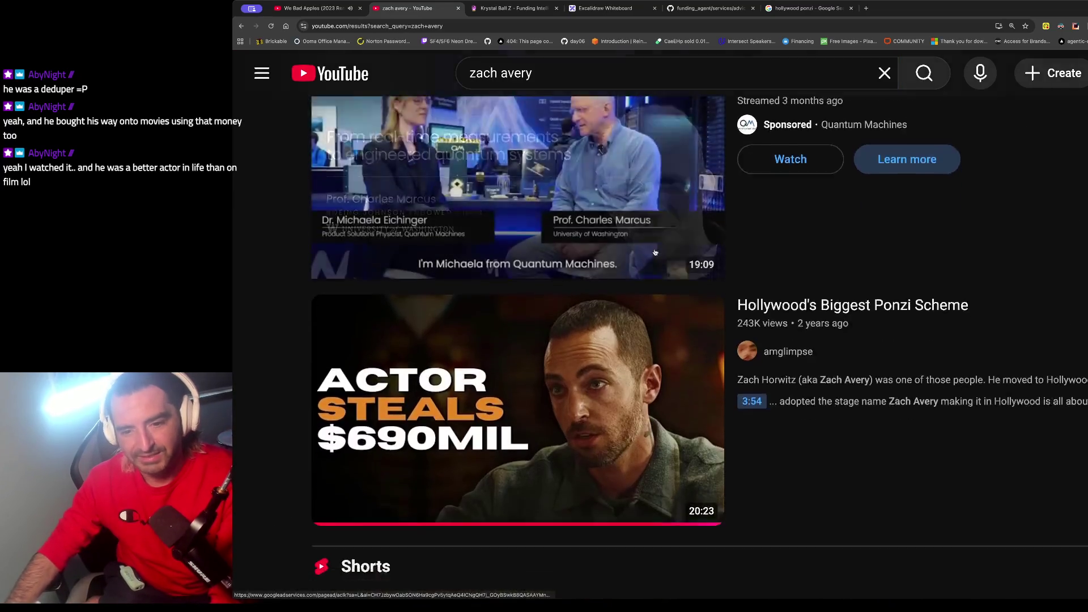
scroll(655, 253, "down", 15)
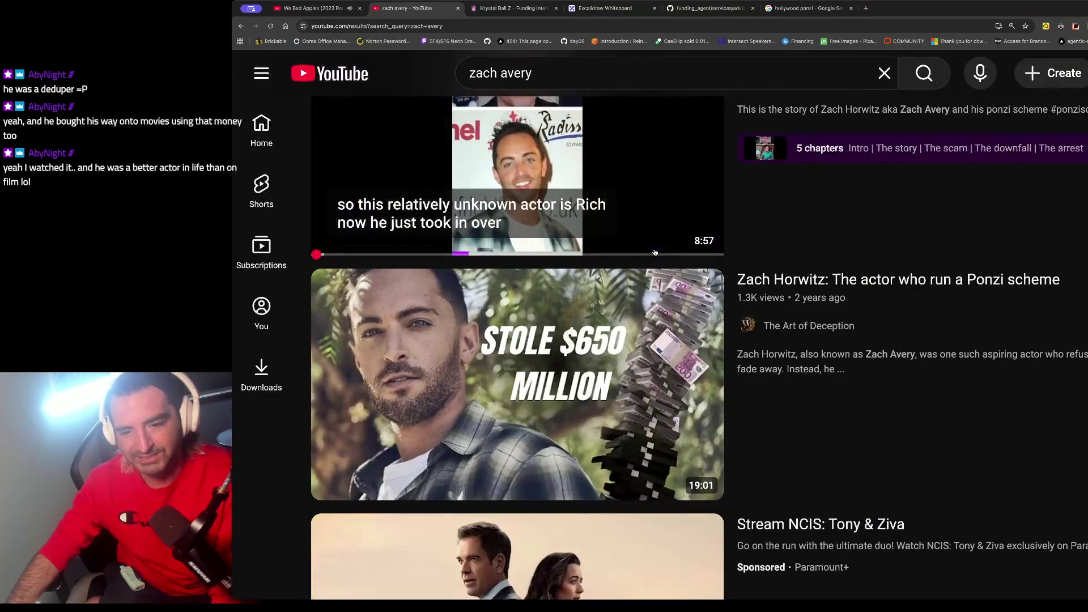
scroll(655, 252, "up", 15)
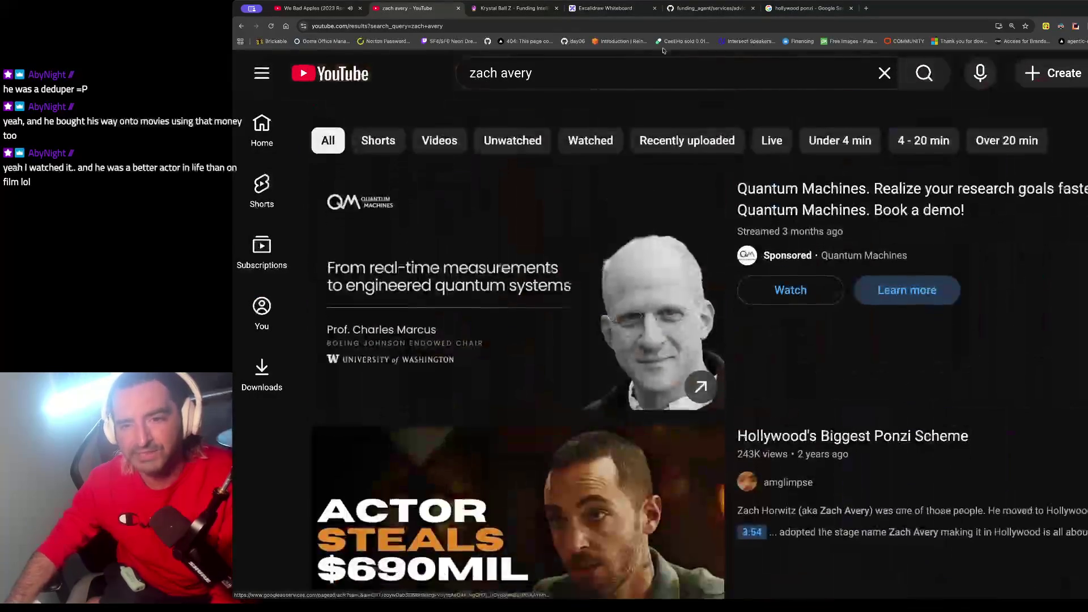
scroll(652, 96, "down", 1)
left_click(576, 73)
type("lionsgate")
key("Return")
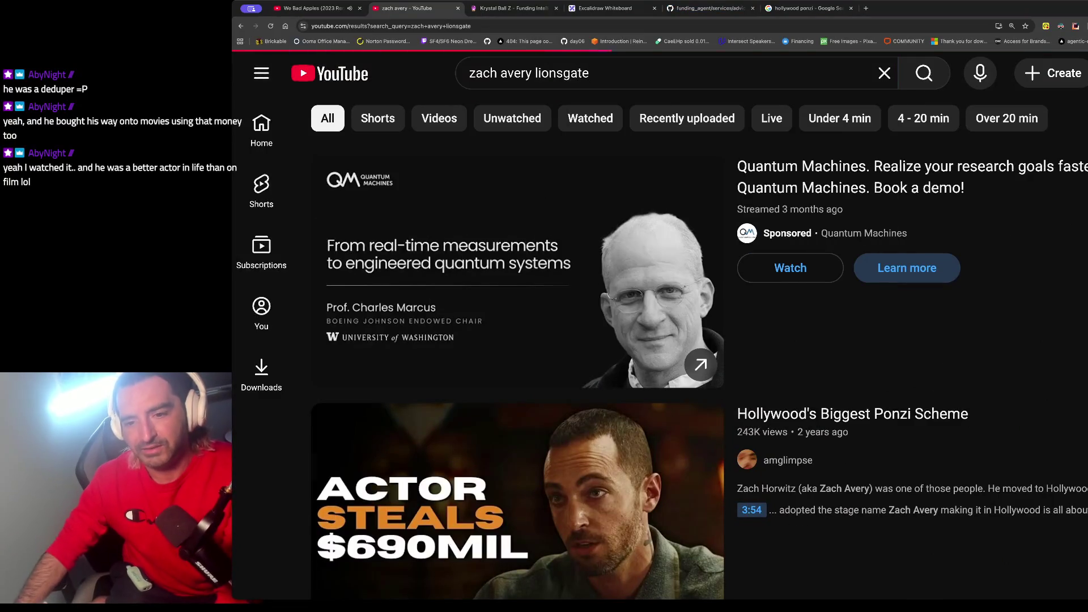
scroll(453, 500, "down", 1)
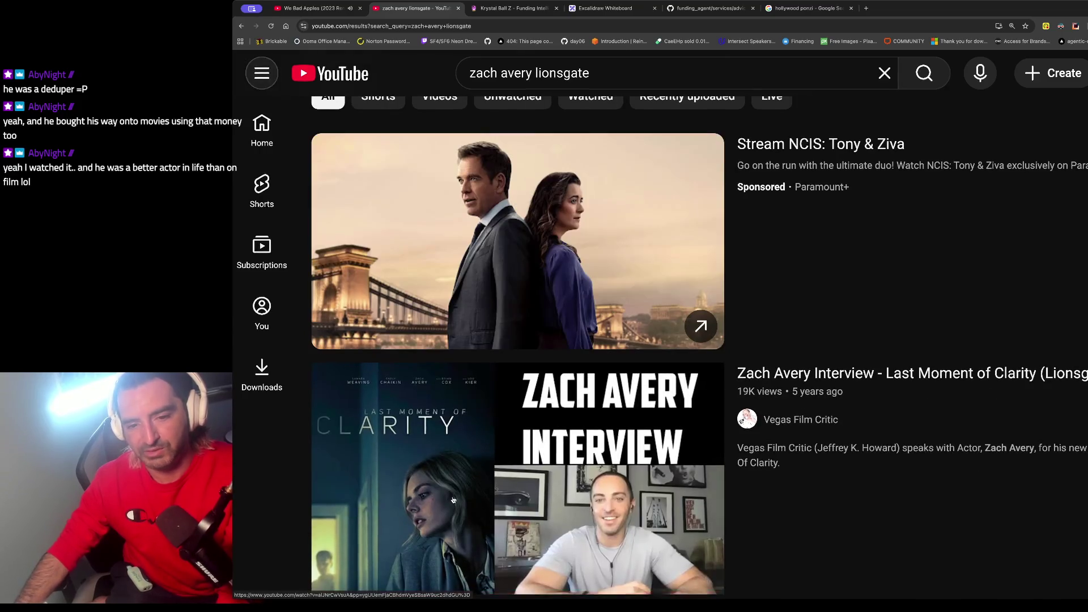
left_click(453, 500)
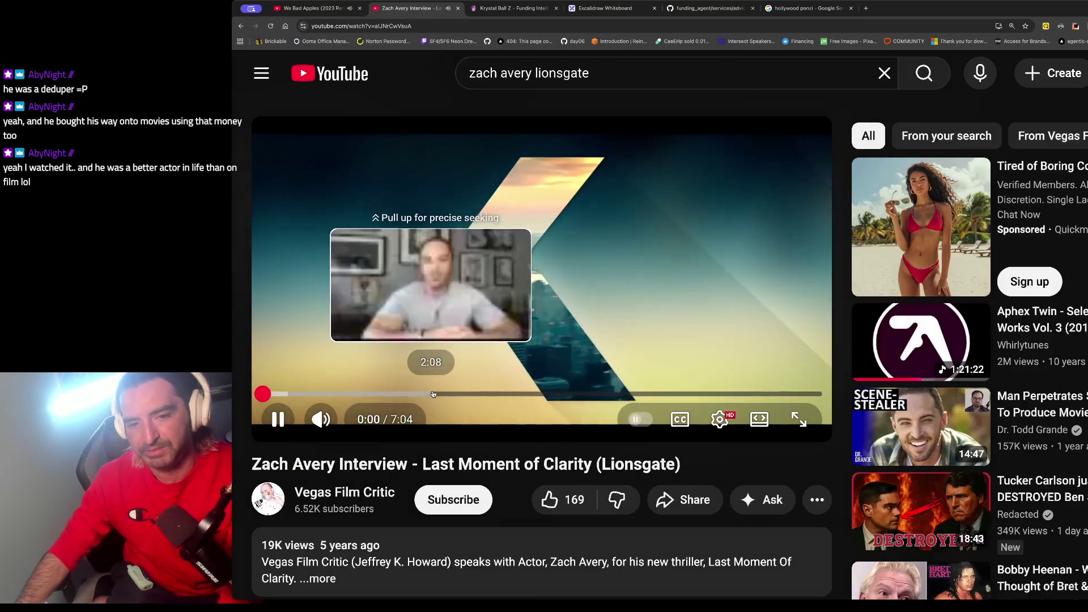
Step: Scrub the interview back to about 1:18 and pause it there
left_click(375, 395)
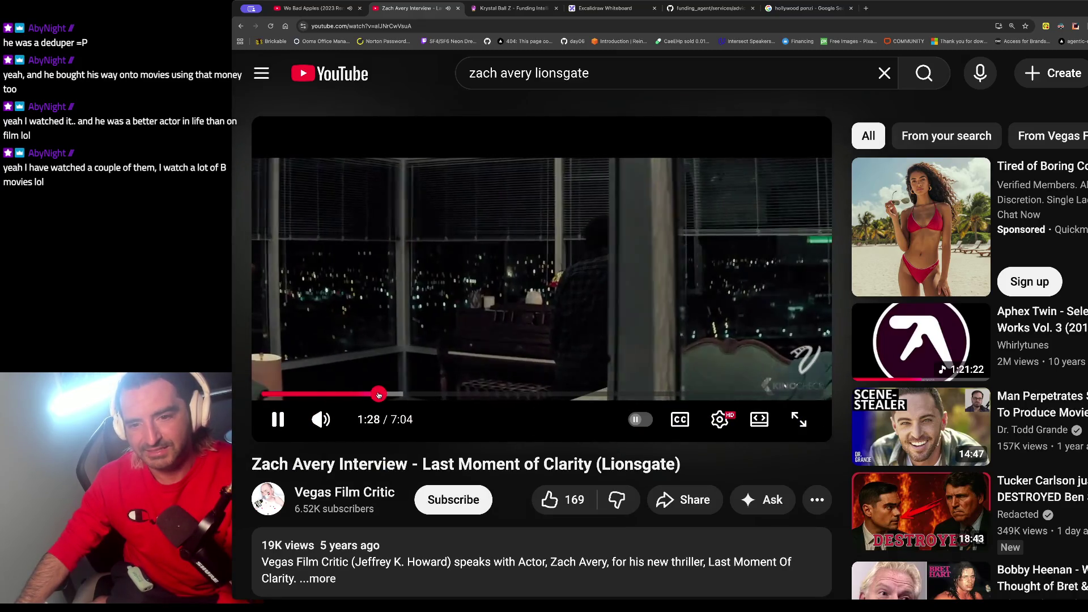
left_click_drag(378, 395, 366, 395)
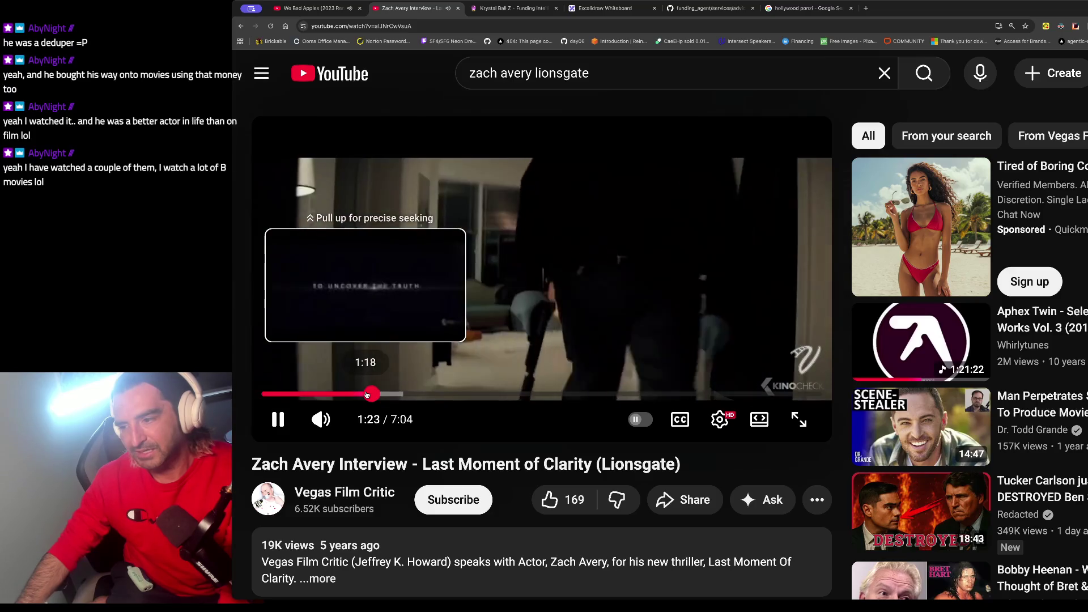
left_click(482, 311)
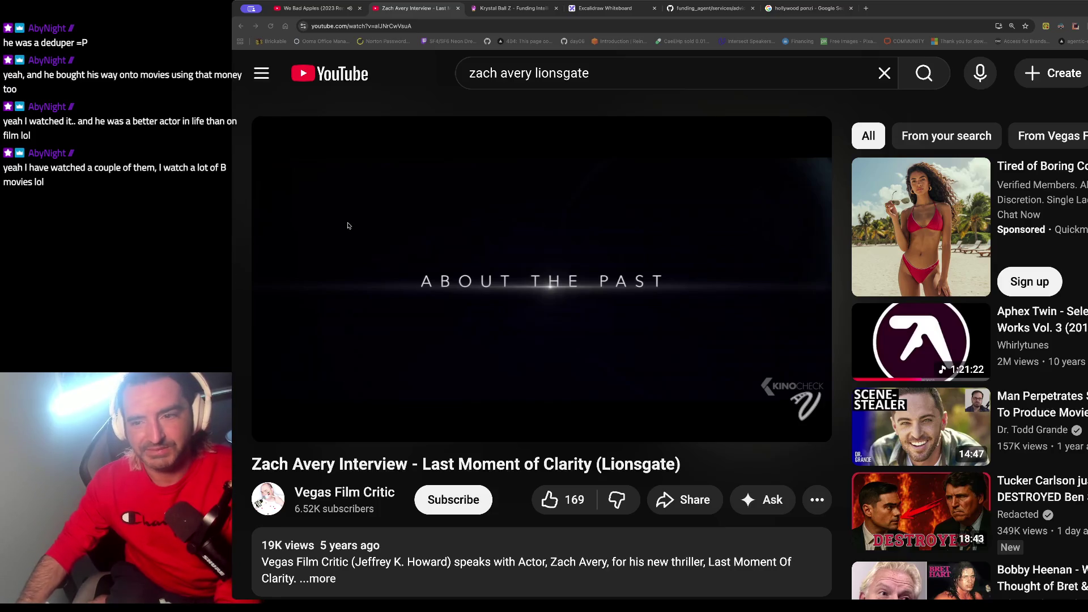
left_click(730, 72)
key("ctrl+a")
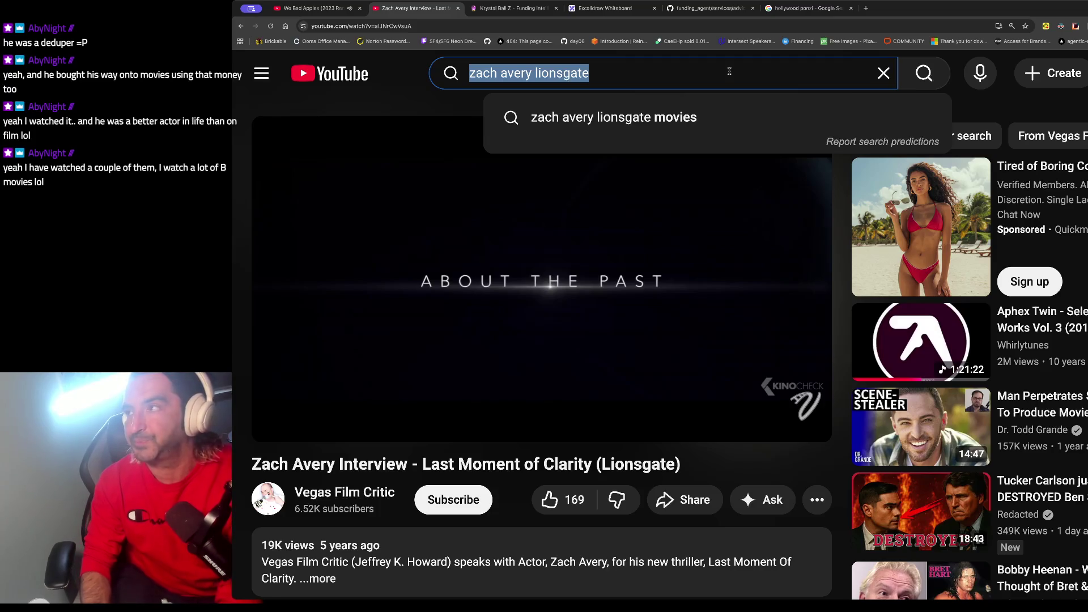
Step: Search YouTube for 'plan 9 from outer space' and open the full movie
type("plan 8")
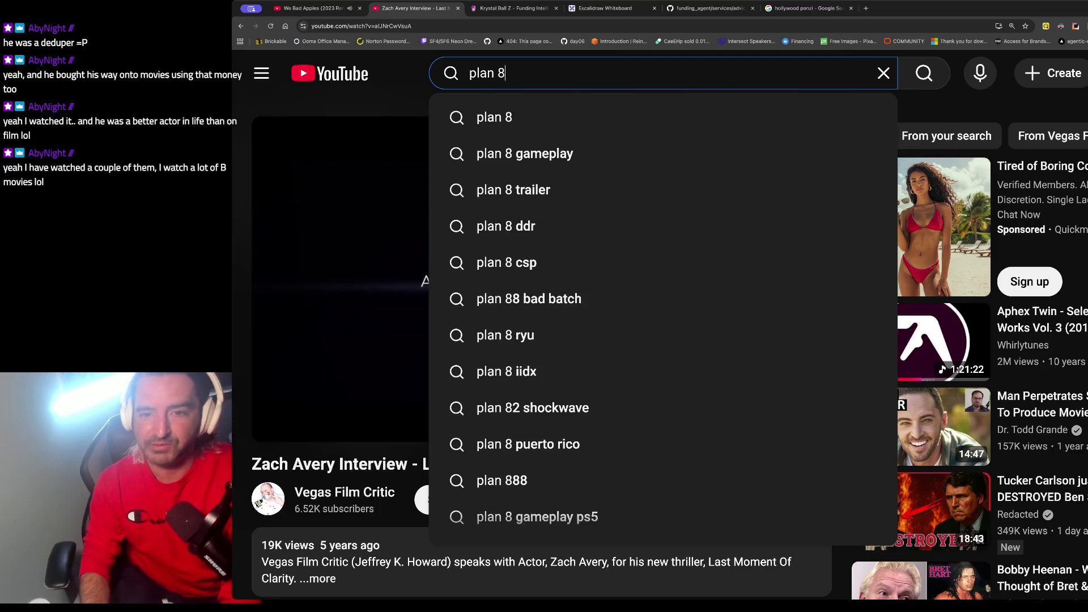
key("BackSpace")
type("9")
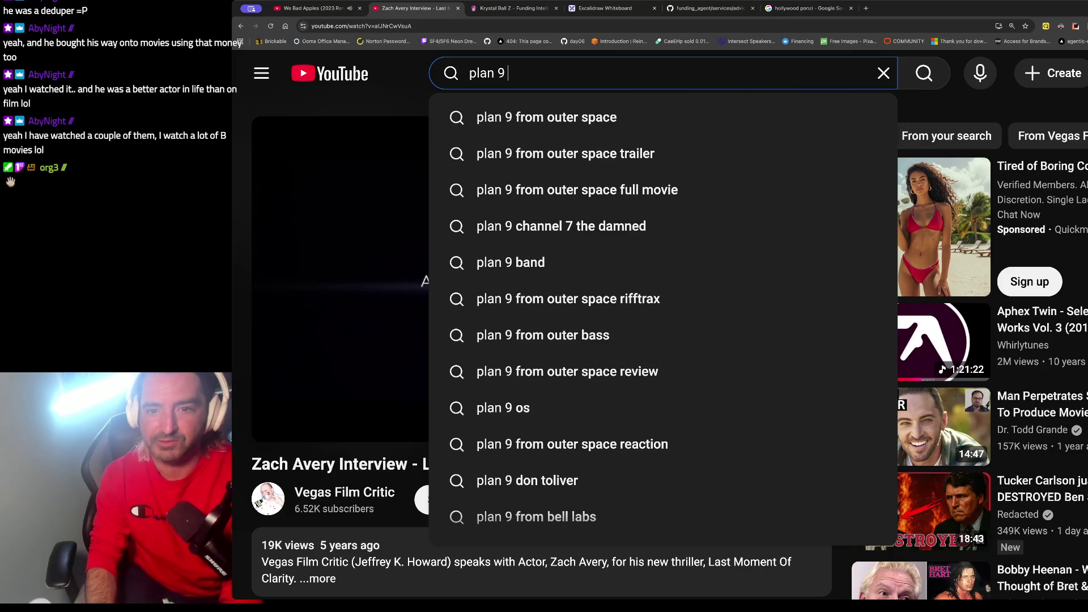
key("Down")
key("Return")
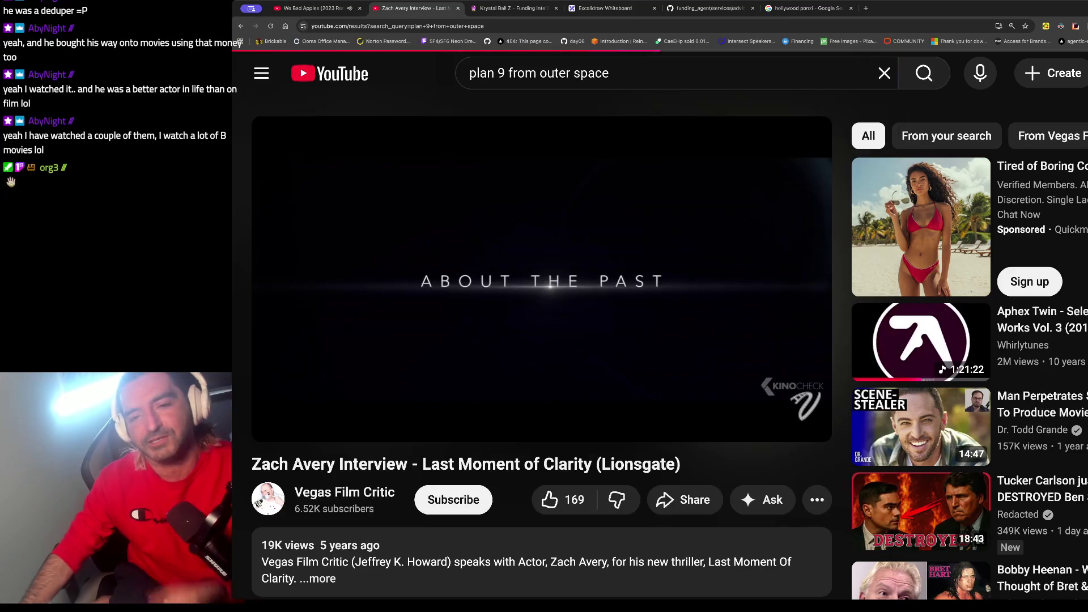
scroll(512, 397, "down", 2)
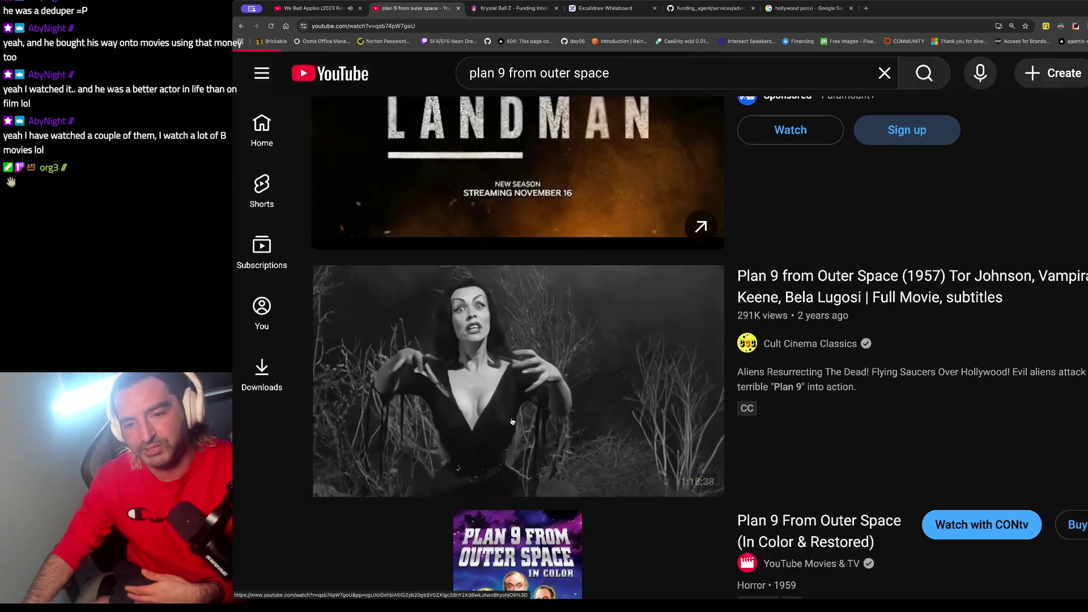
left_click(511, 421)
Step: Mute the movie, scrub to about 32:36 and pause it, then type 'john travolta' in a new tab
left_click(419, 440)
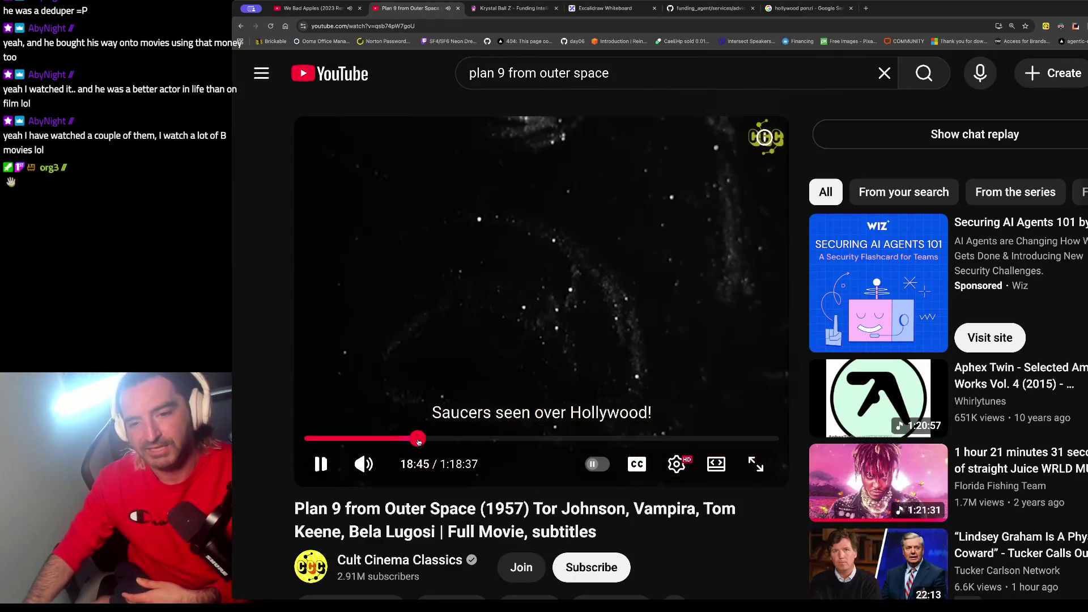
left_click(364, 464)
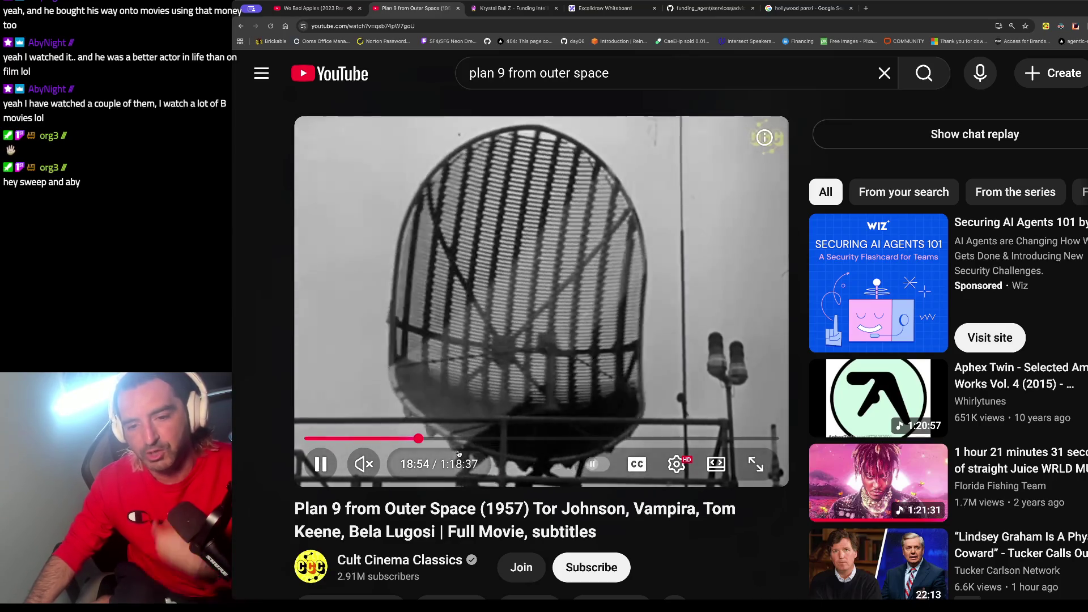
left_click_drag(481, 438, 522, 435)
left_click(496, 438)
left_click(487, 438)
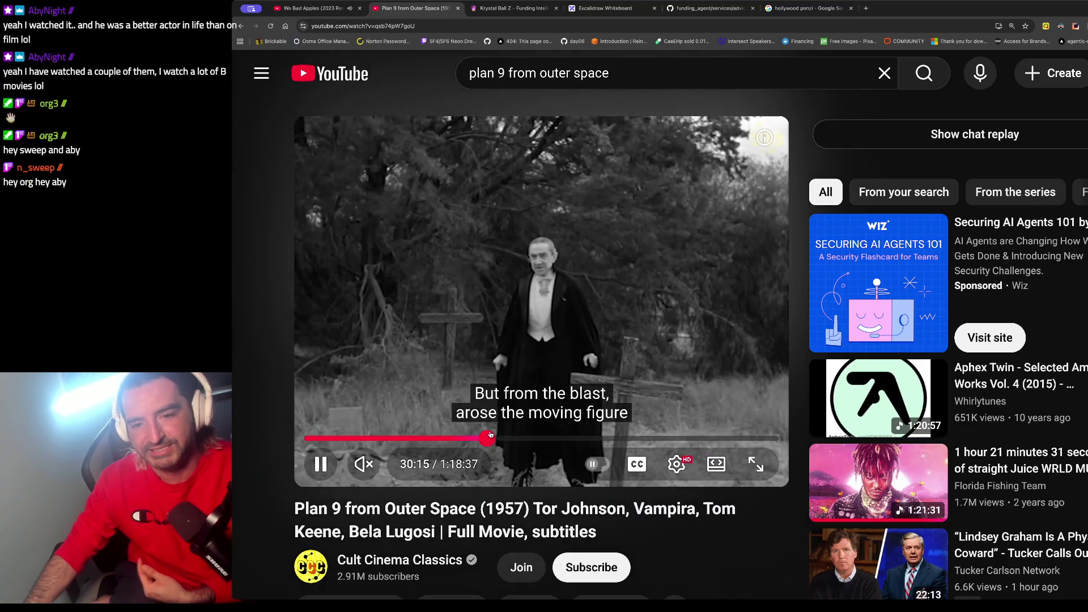
mouse_move(488, 438)
left_mouse_down()
mouse_move(501, 438)
mouse_move(486, 438)
left_mouse_up()
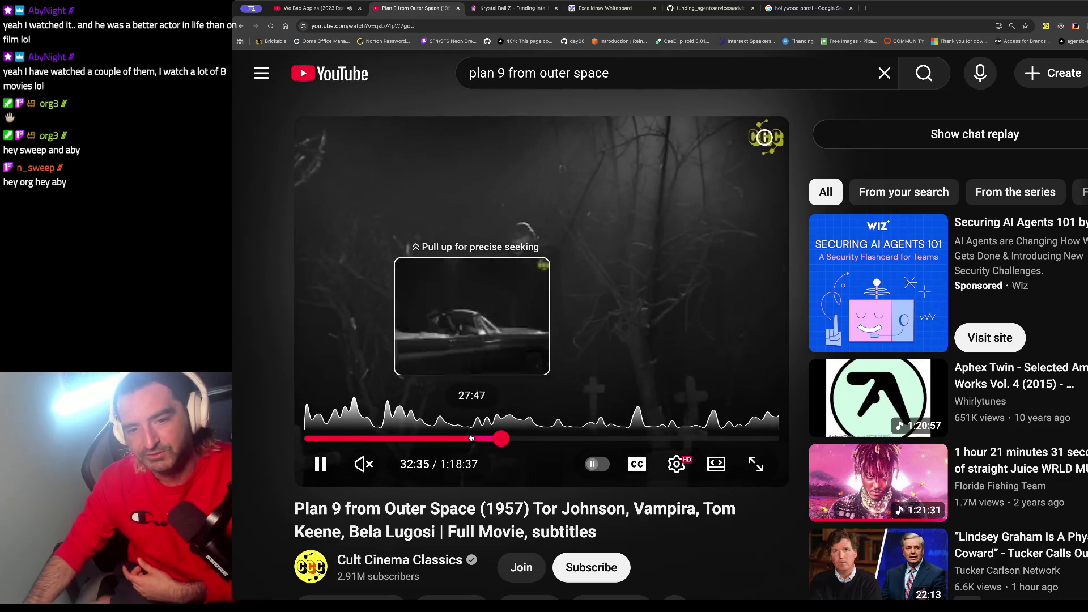
left_click(569, 288)
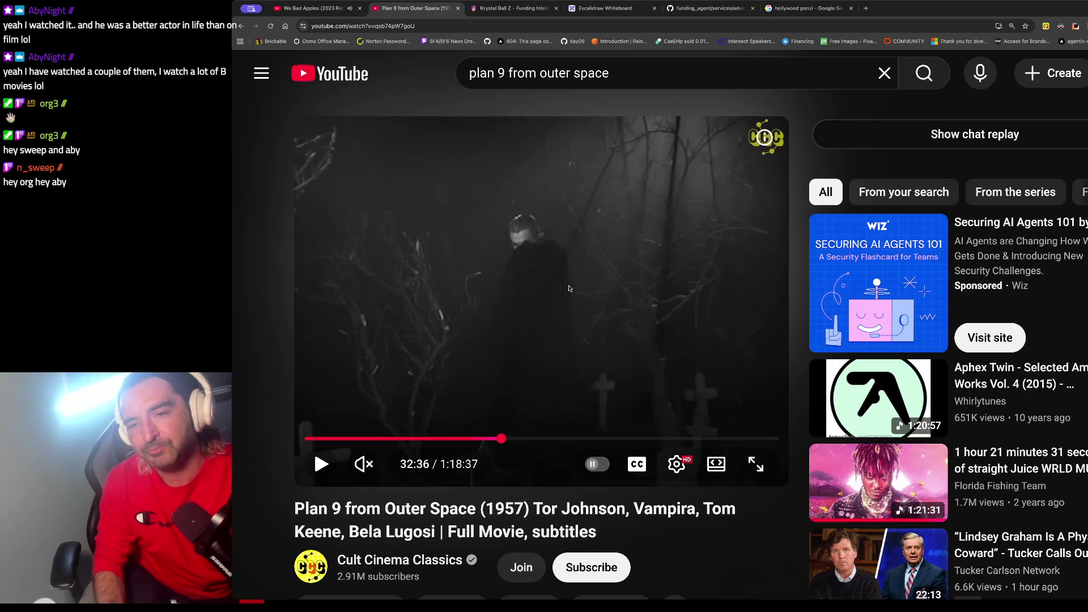
key("ctrl+t")
type("john")
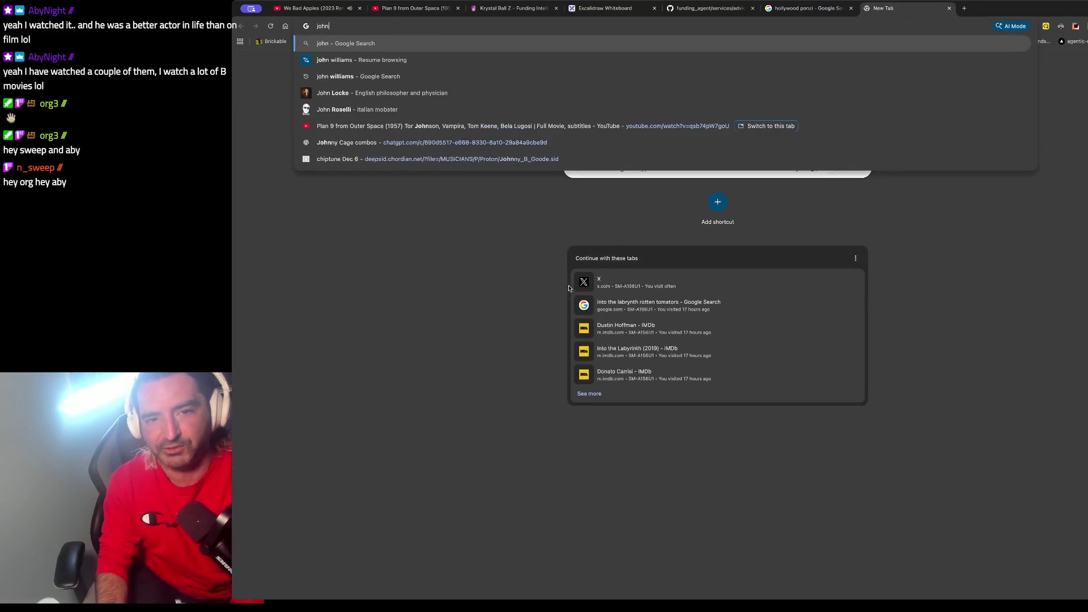
type(" travolta")
Step: Google 'imdb john travolta', open his IMDb page and scroll down to his credits
key("Return")
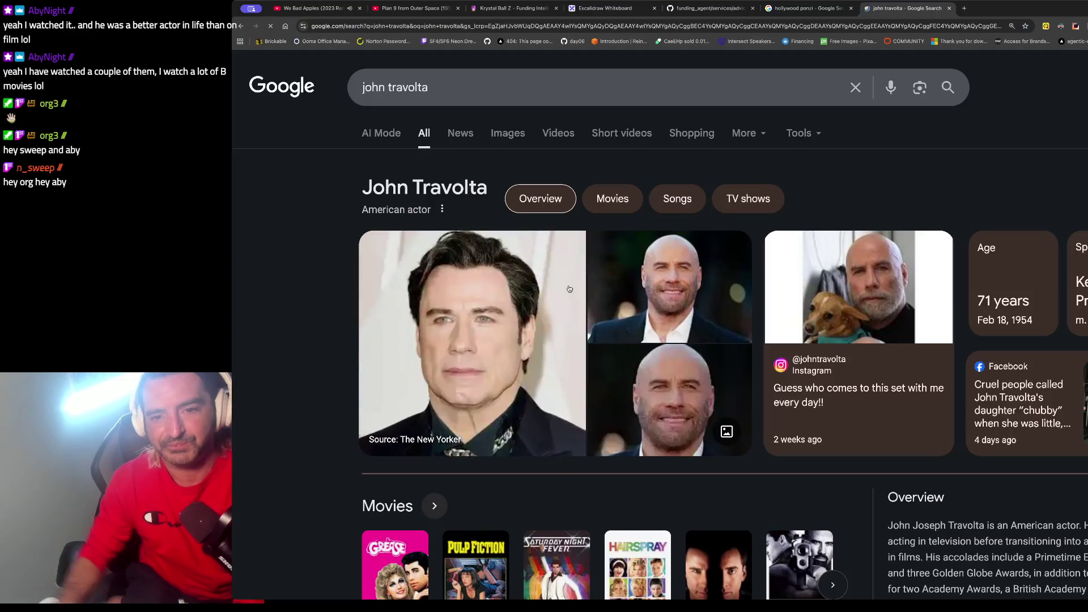
left_click(504, 79)
key("Home")
type("imdb")
key("Return")
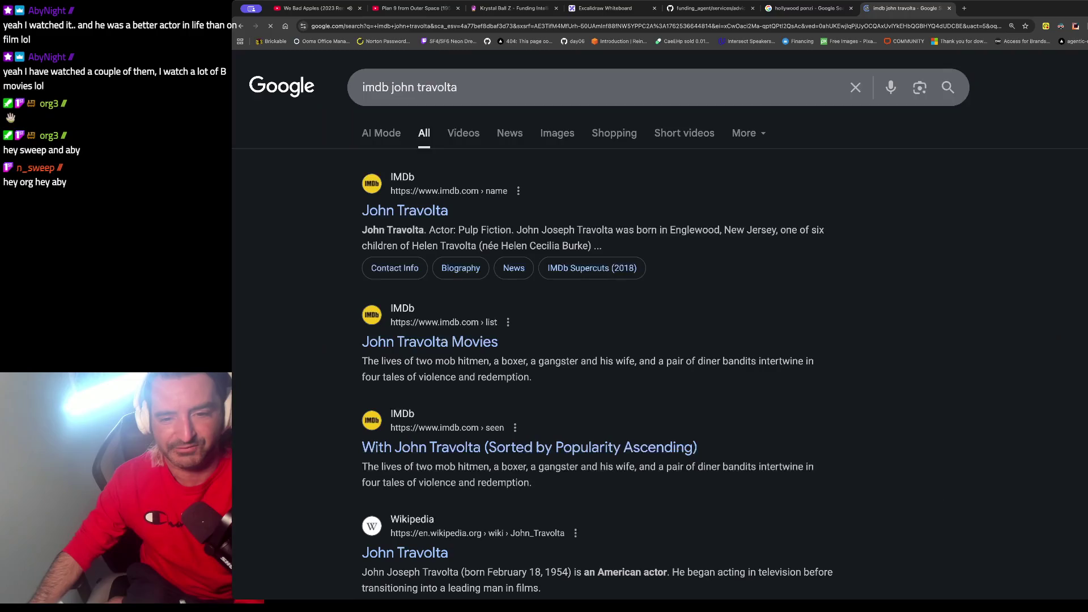
scroll(405, 227, "down", 2)
left_click(405, 110)
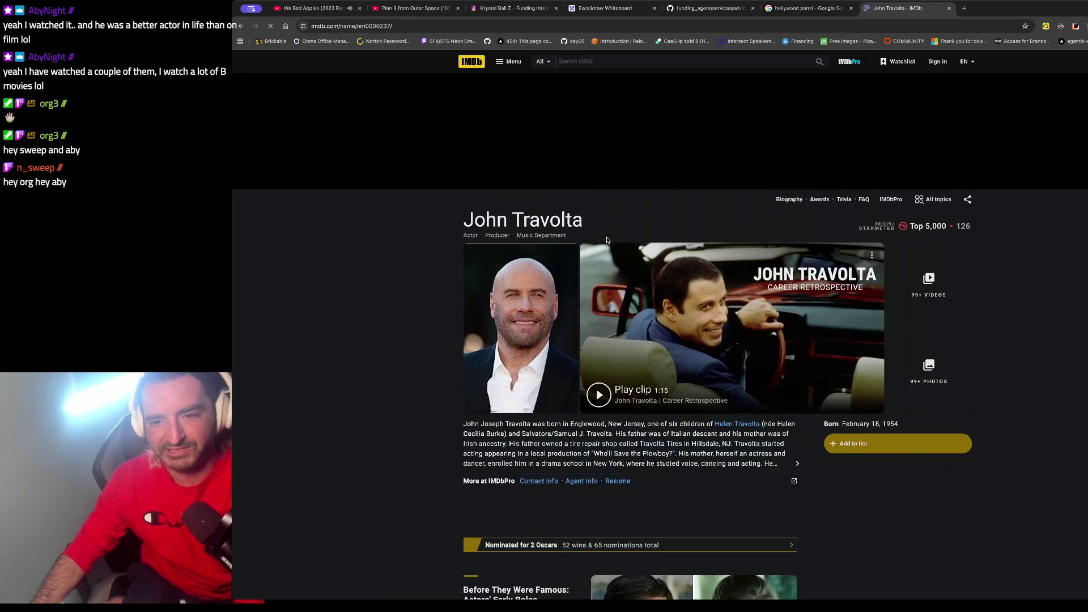
scroll(607, 240, "down", 10)
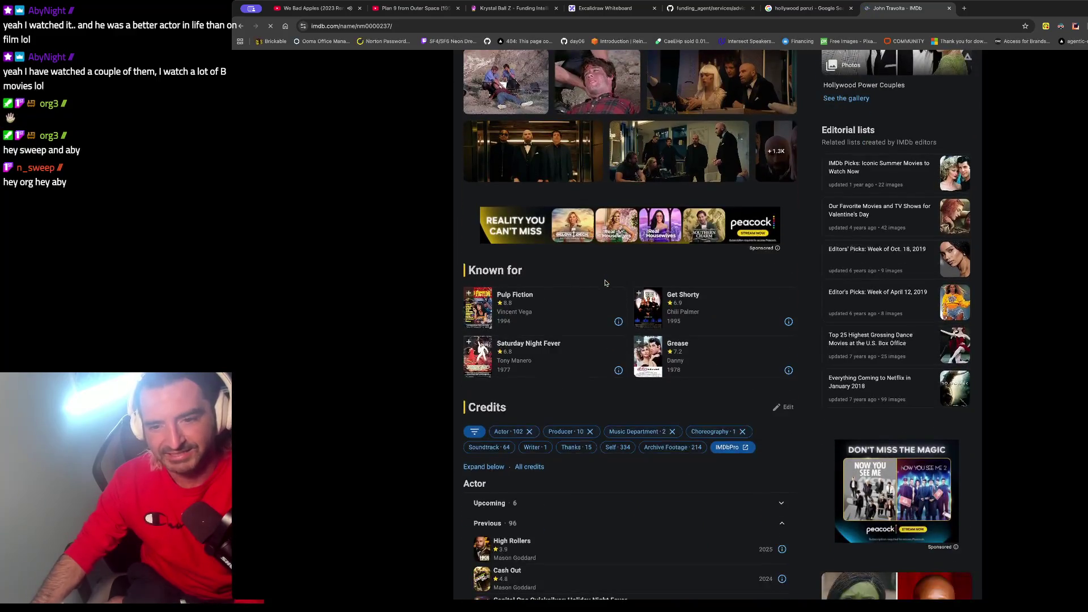
scroll(605, 283, "down", 6)
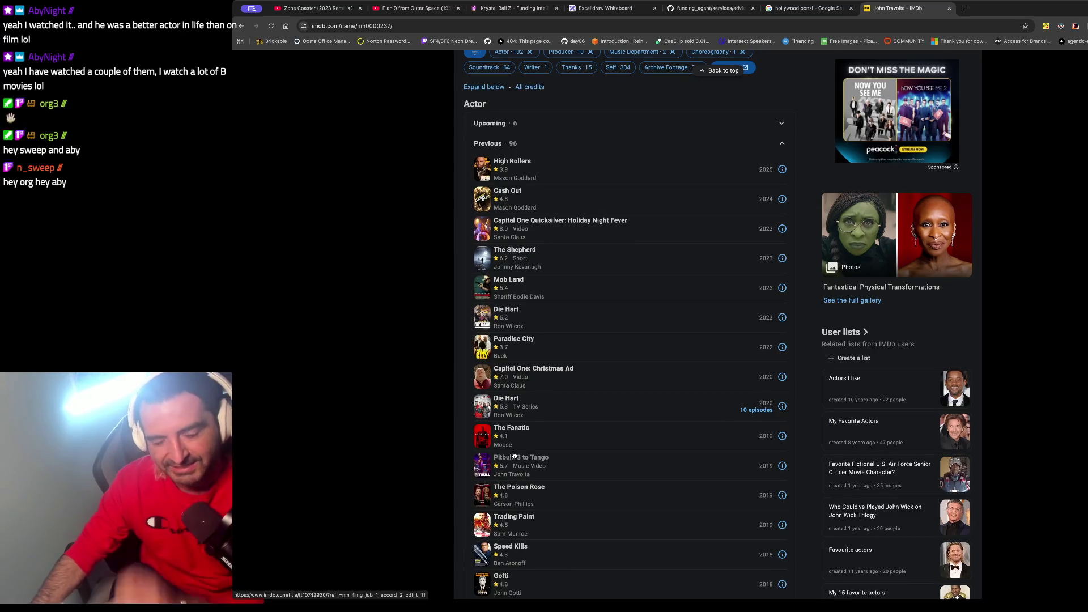
Step: Load a pasted YouTube watch URL in the same tab
key("ctrl+l")
key("ctrl+v")
key("Return")
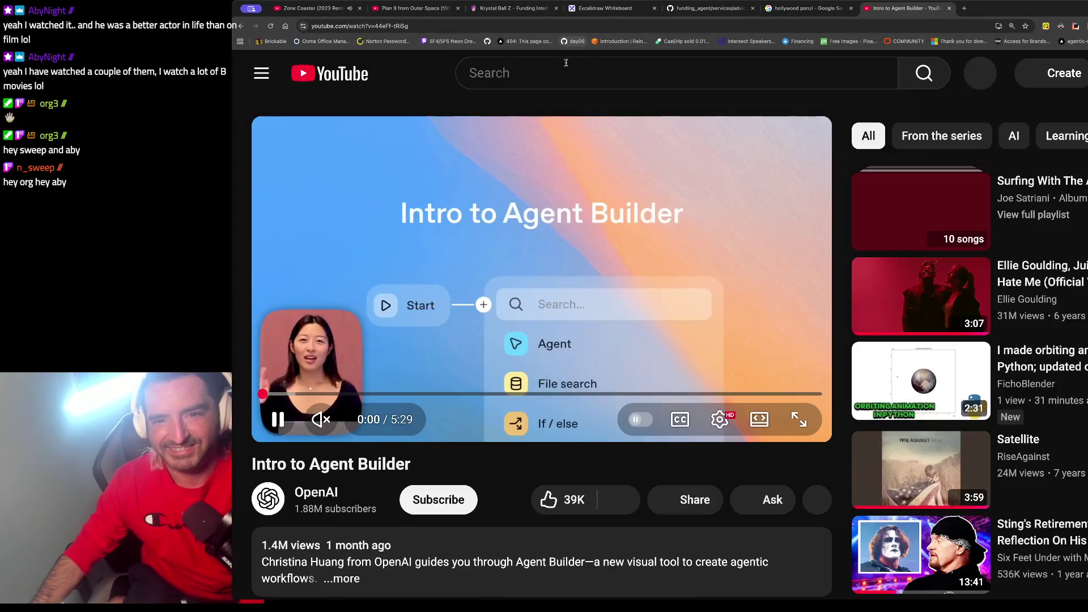
Step: Search YouTube for 'the fanatic' and open The Fanatic official trailer
left_click(583, 73)
type("t")
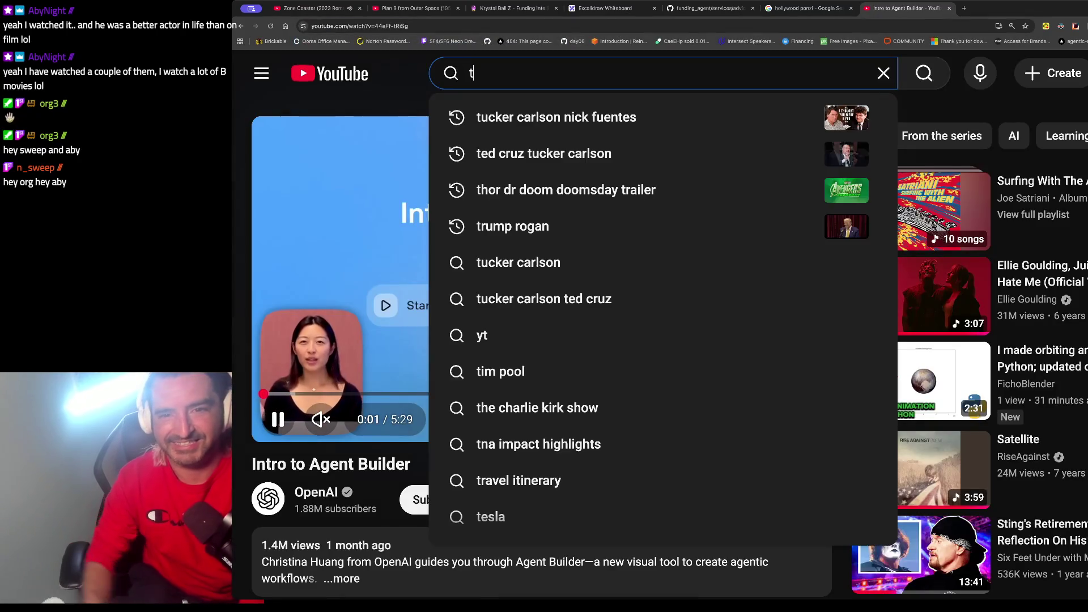
type("he fanatic")
key("Return")
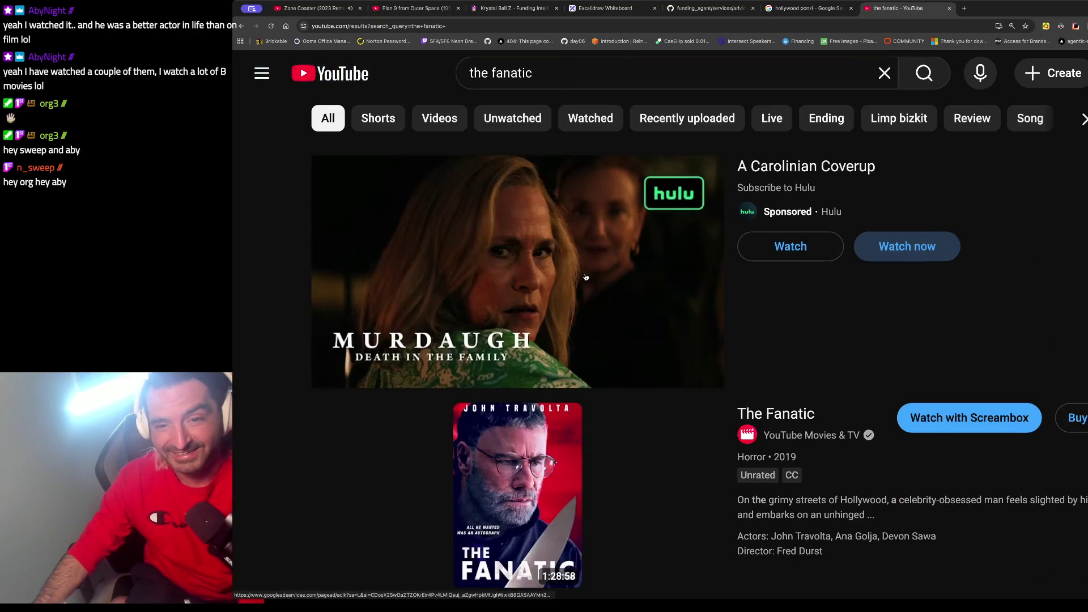
scroll(562, 416, "down", 3)
scroll(562, 416, "down", 5)
left_click(561, 413)
Step: Play the trailer until 0:48, pause it, and return to the Zone Coaster tab
key("ctrl+1")
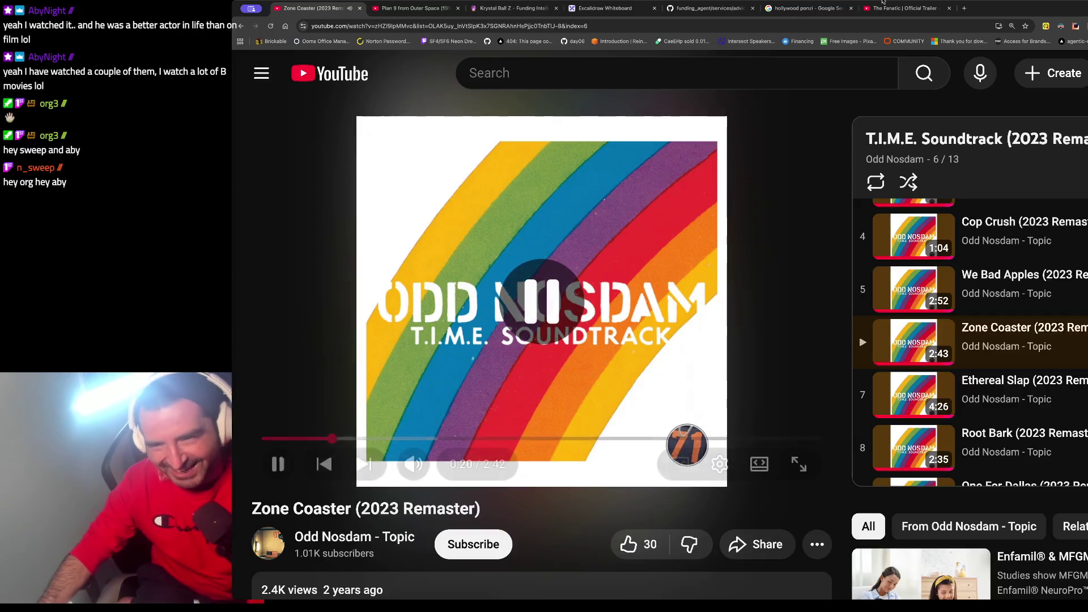
left_click(882, 5)
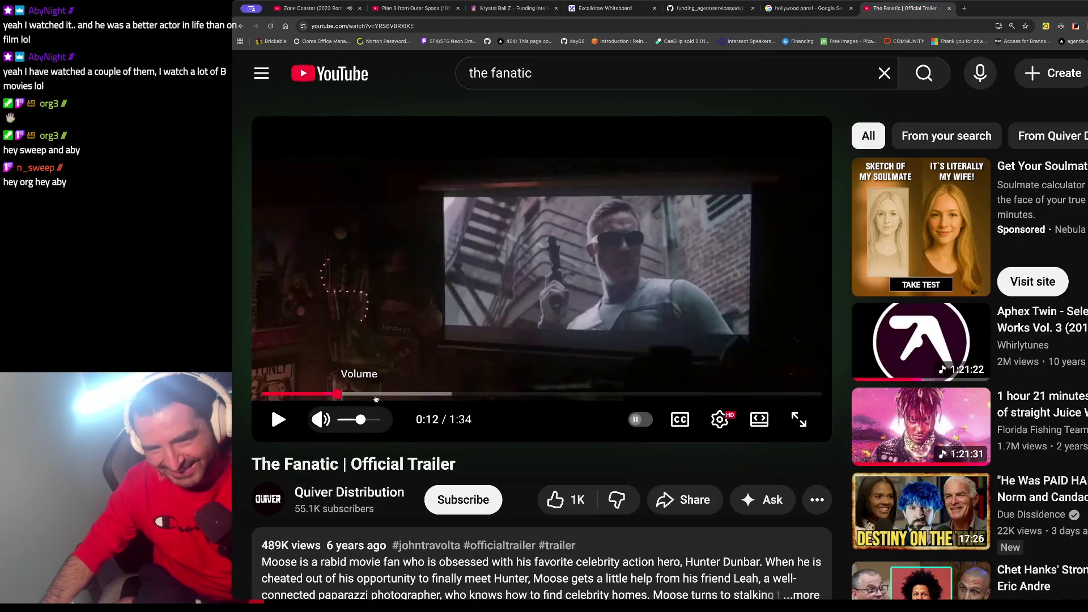
left_click(278, 419)
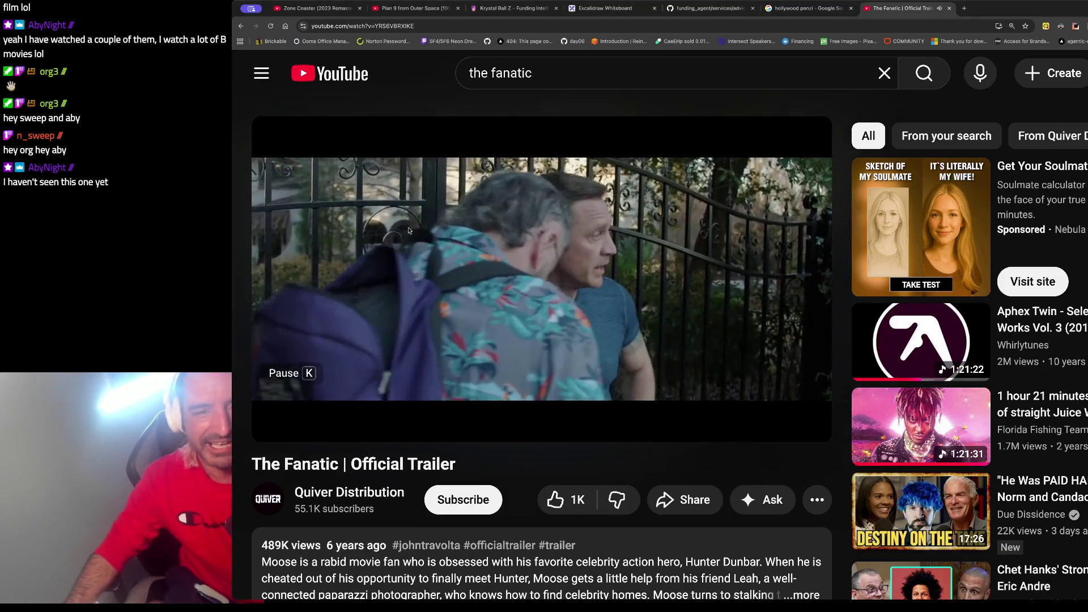
left_click(433, 233)
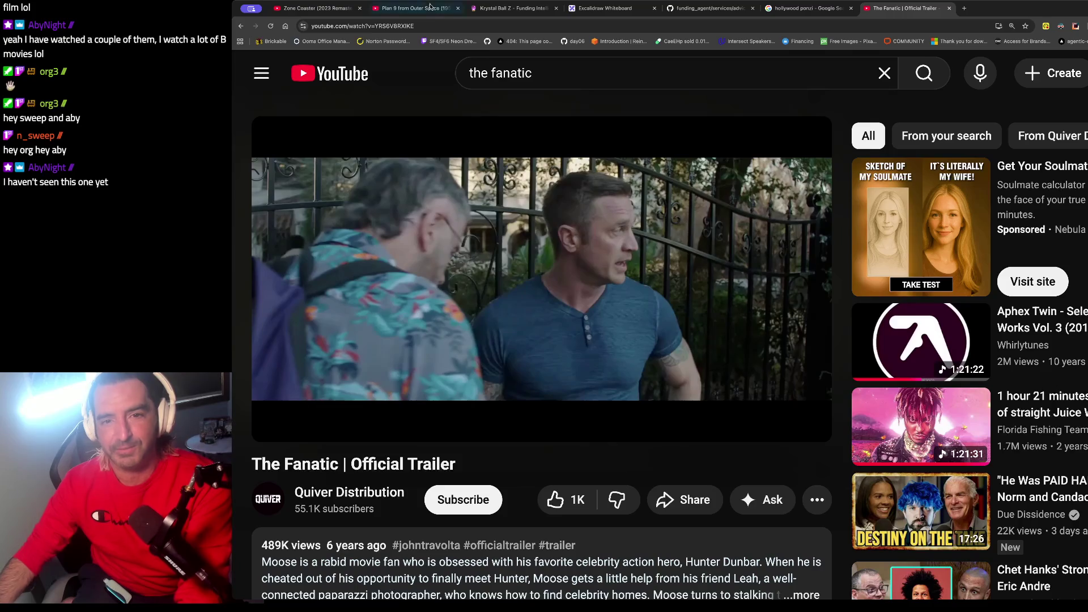
left_click(314, 8)
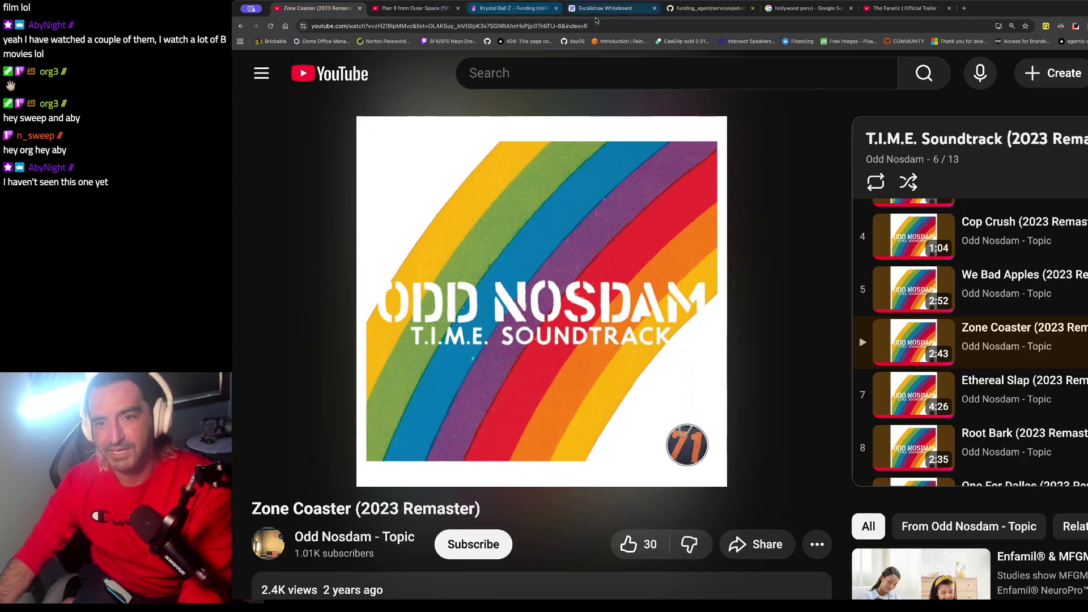
left_click(407, 13)
type("/")
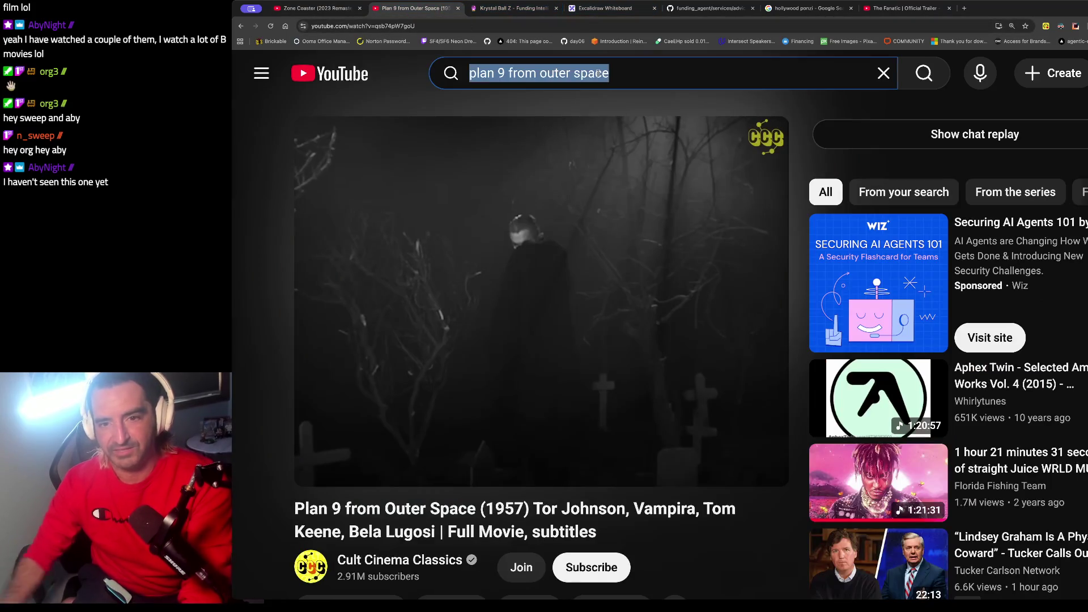
type("zack")
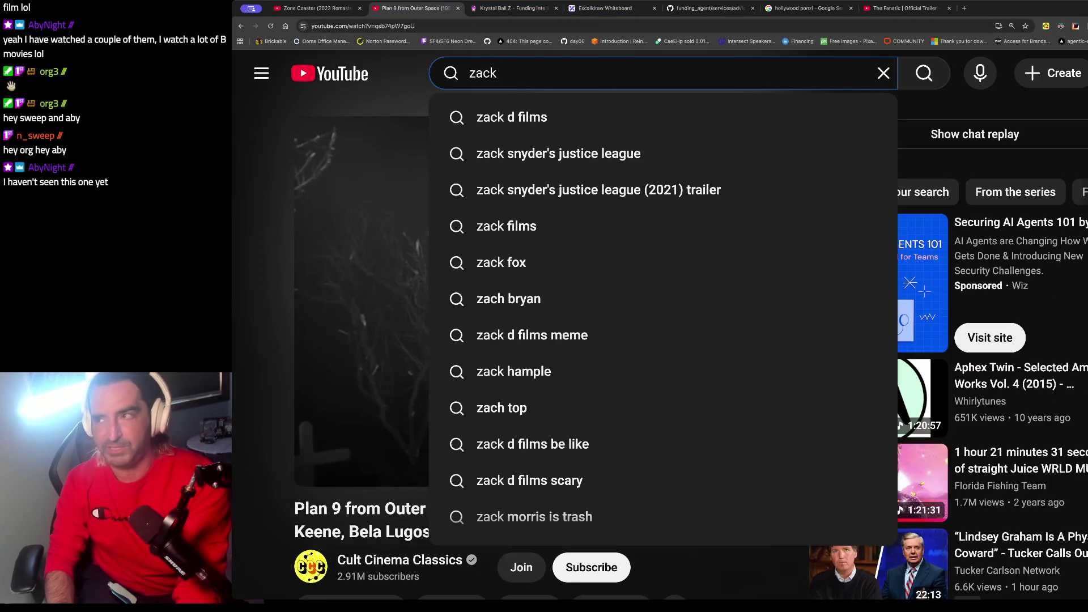
type(" lee")
key("BackSpace")
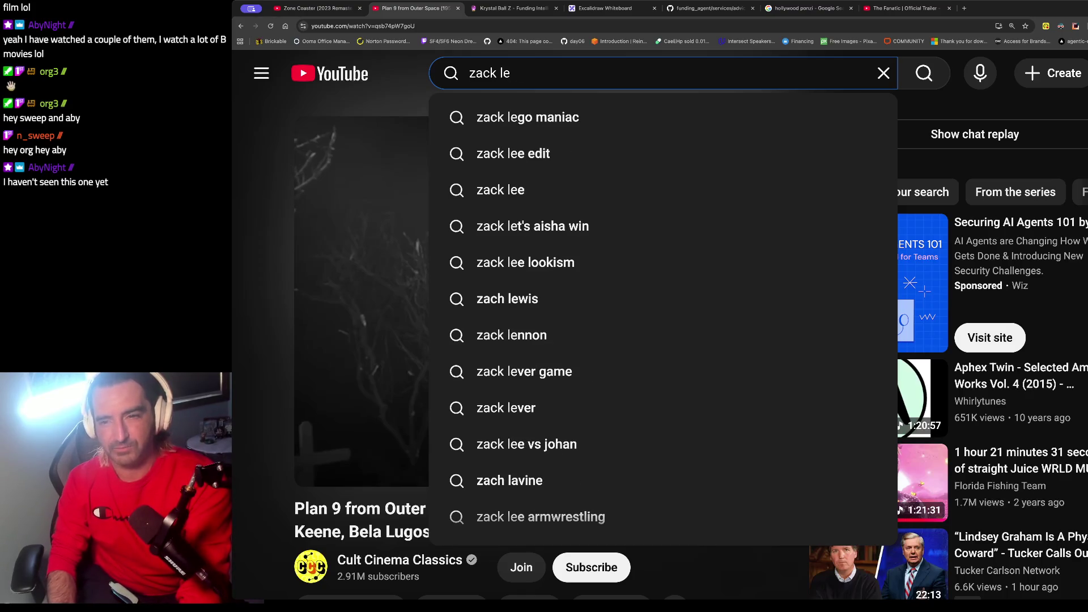
key("BackSpace")
type("h")
key("BackSpace")
key("BackSpace")
type("hort")
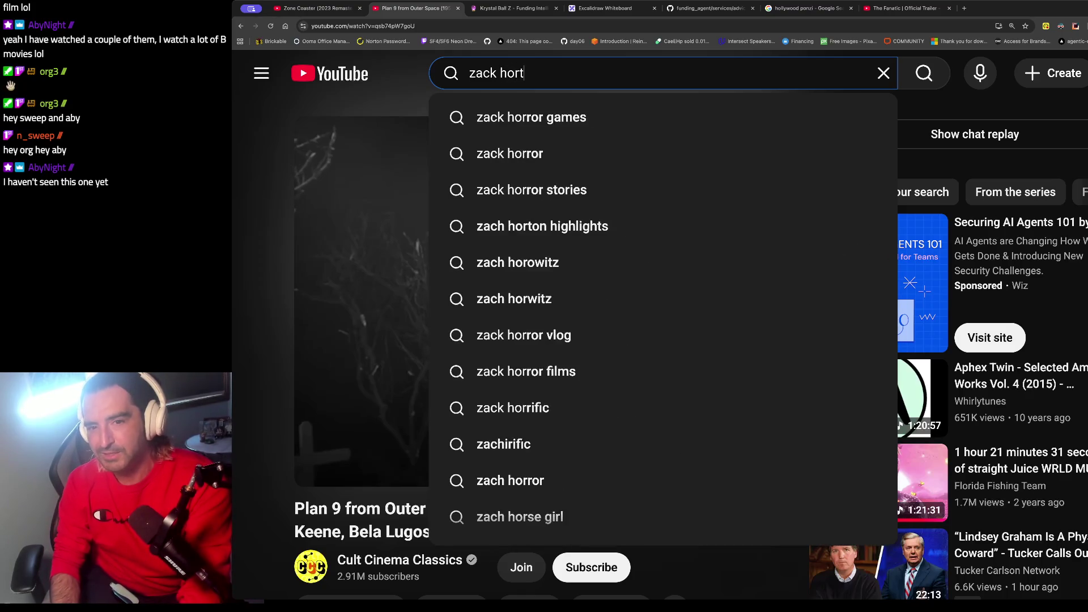
type("owitz")
key("Return")
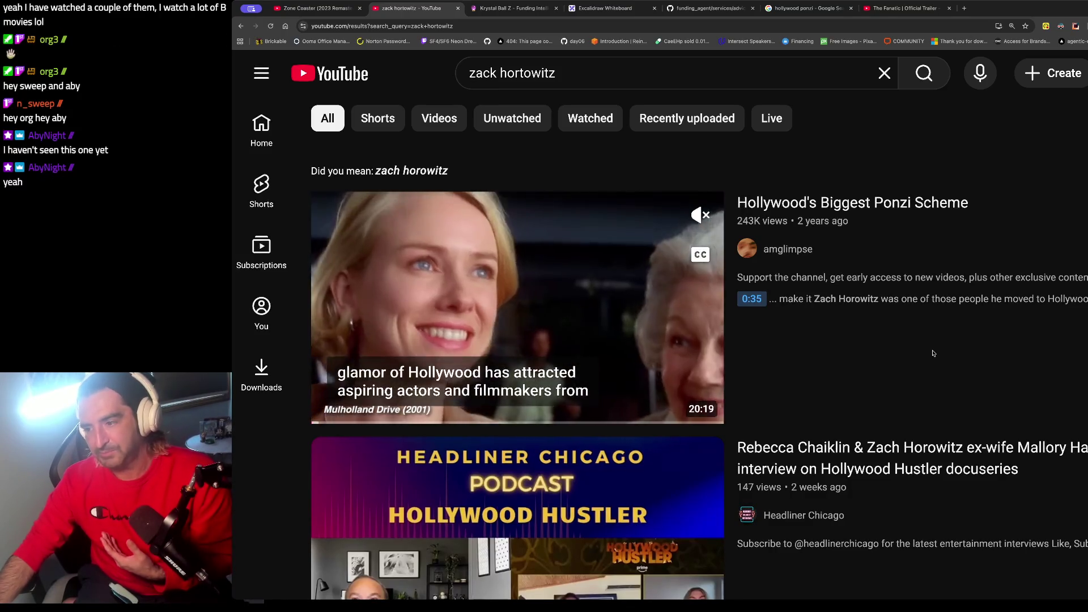
scroll(933, 353, "down", 2)
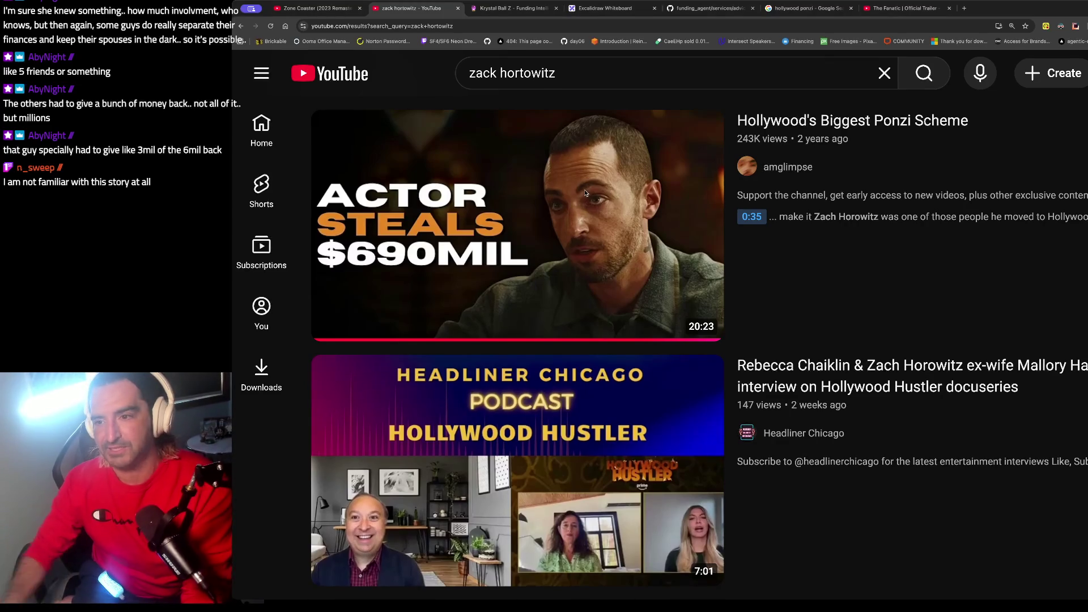
Step: Google 'zach hortotwitz show amazon' and open Deadline's article on Amazon MGM acquiring Hollywood Ending
key("ctrl+t")
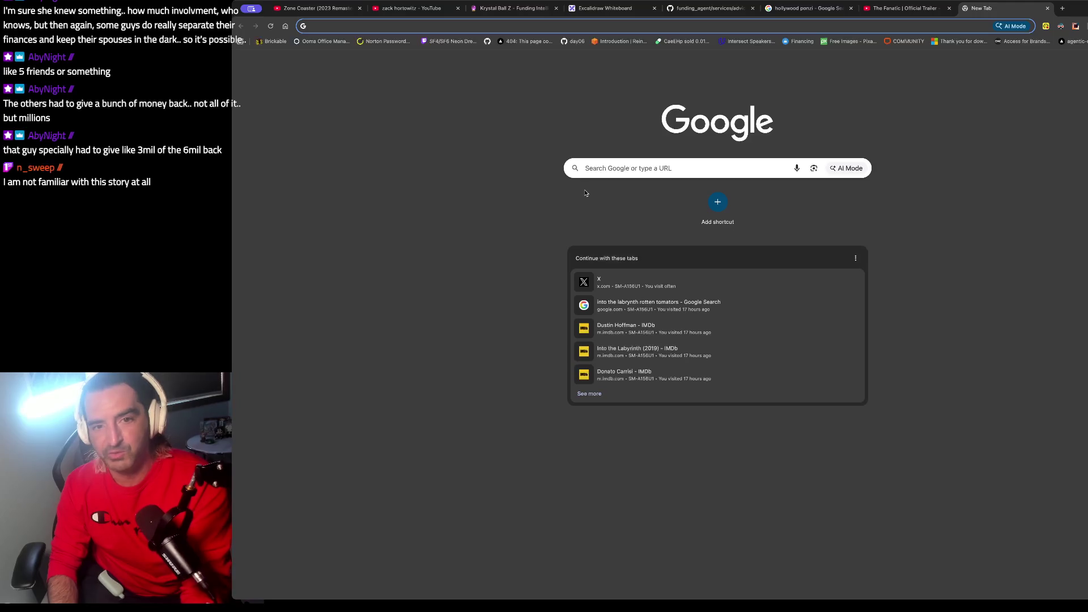
type("zach levine")
key("BackSpace")
key("BackSpace")
key("BackSpace")
type("hort")
type("otwitz ")
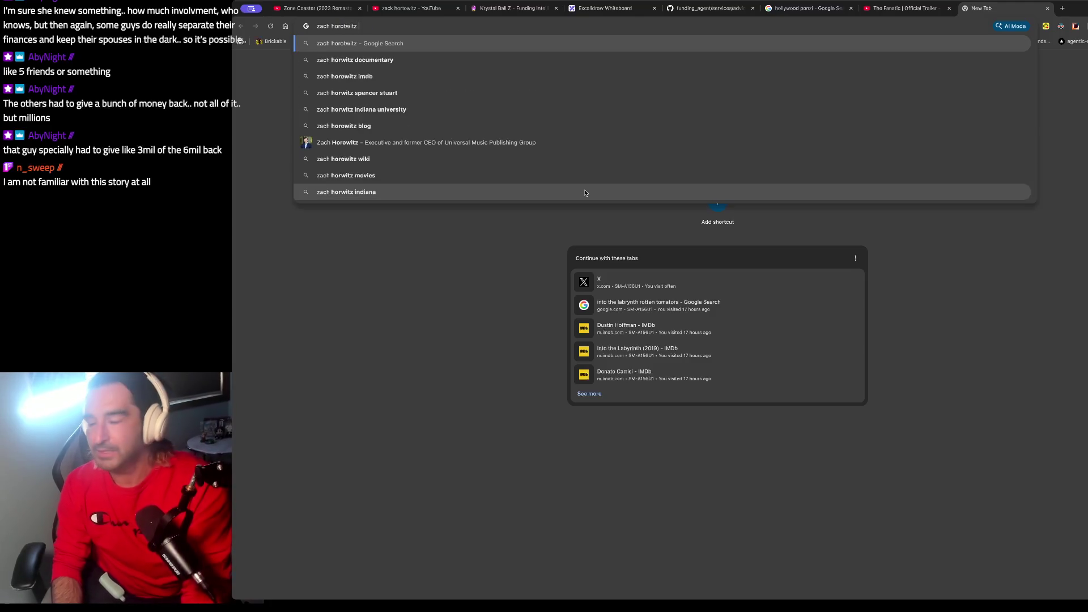
type("show amazon")
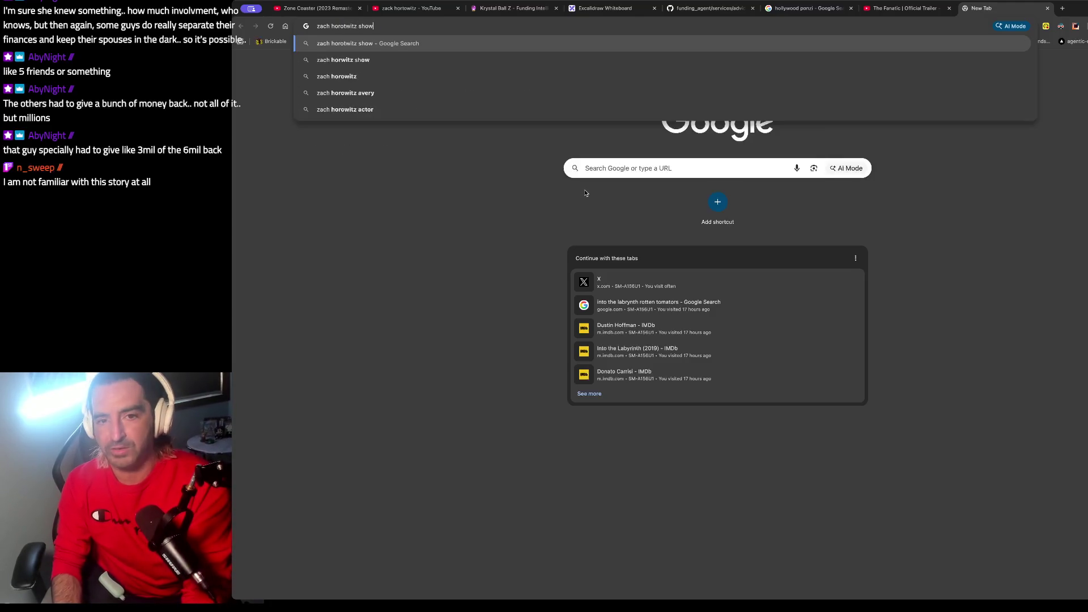
key("Return")
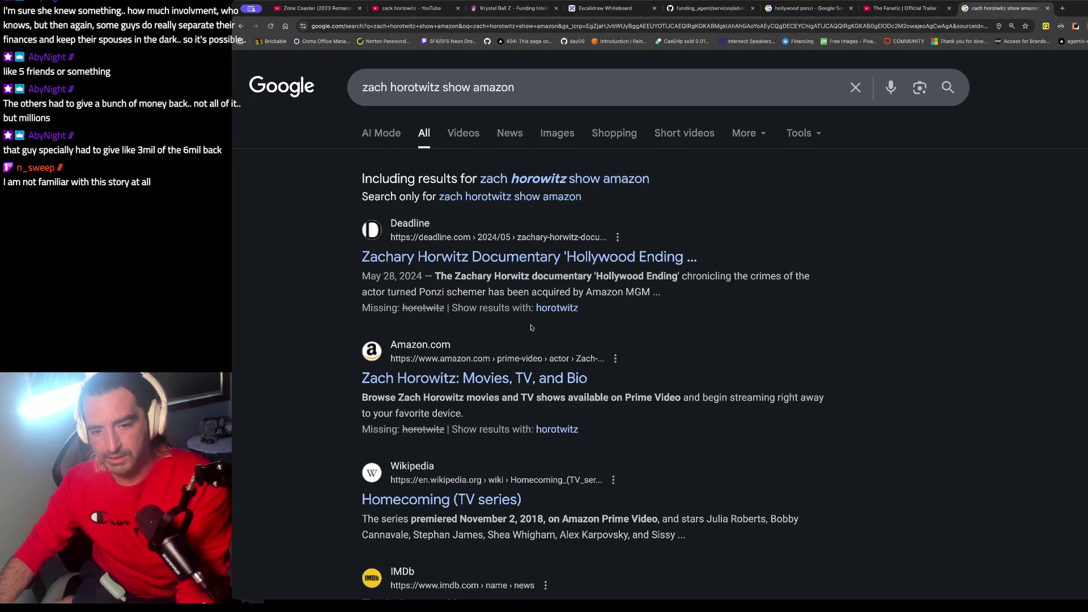
scroll(531, 328, "down", 4)
scroll(532, 328, "up", 4)
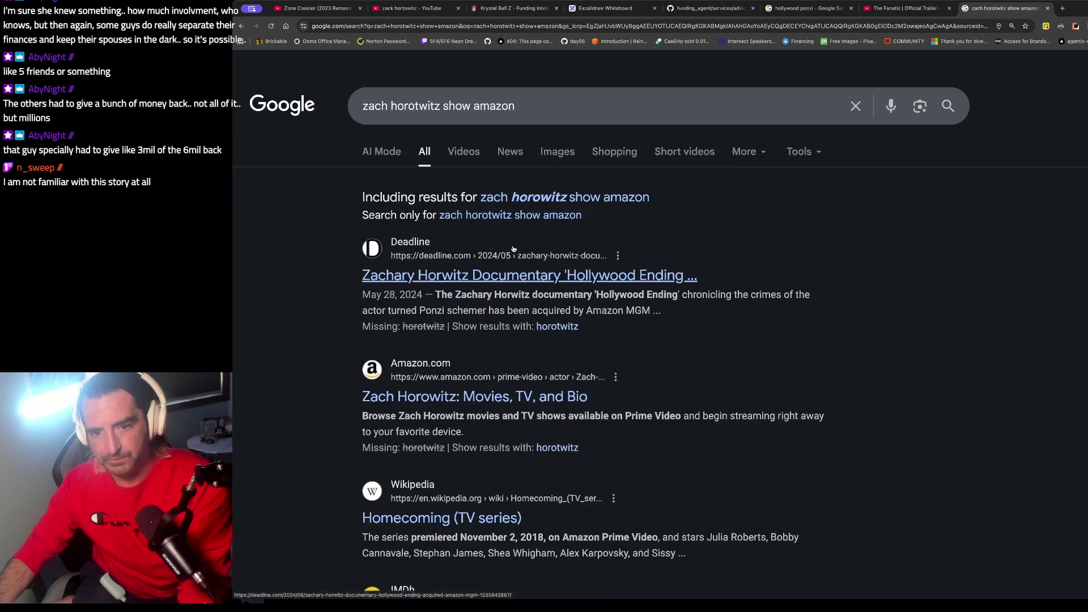
left_click(479, 257)
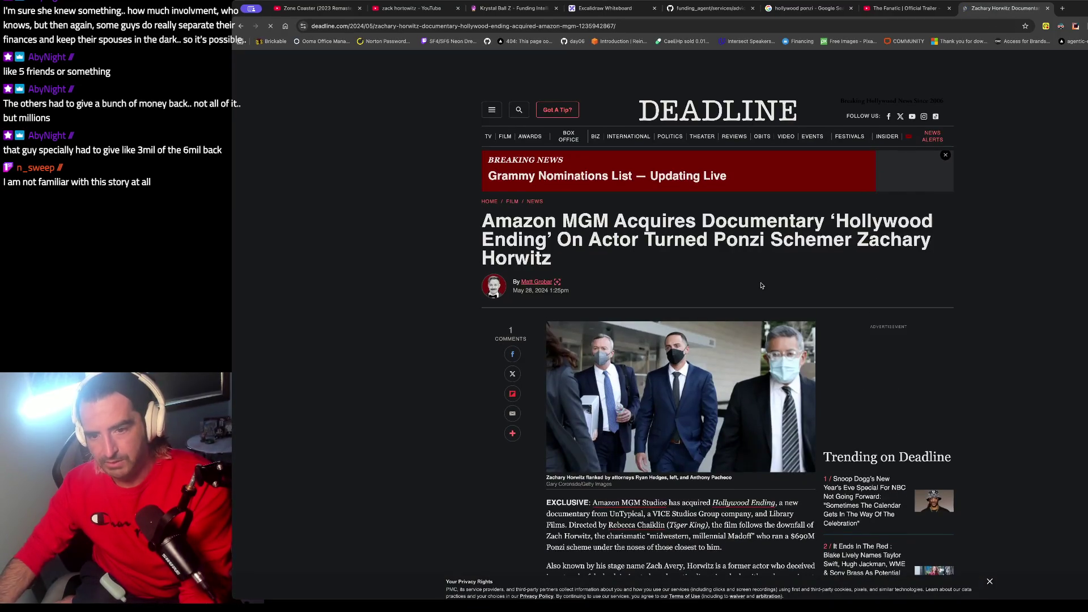
scroll(744, 260, "down", 2)
key("ctrl+l")
Step: Go to ChatGPT and draft 'what is the name of the documentaty on amazon about zac' unsent
type("chatgpt.com")
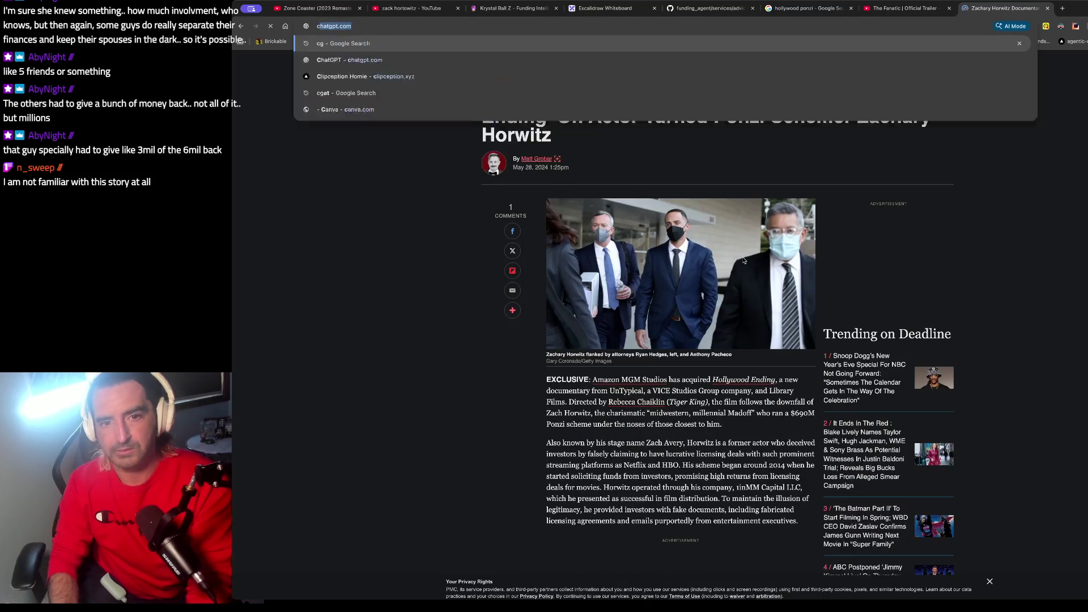
key("Return")
type("what is the name of the documentaty on ")
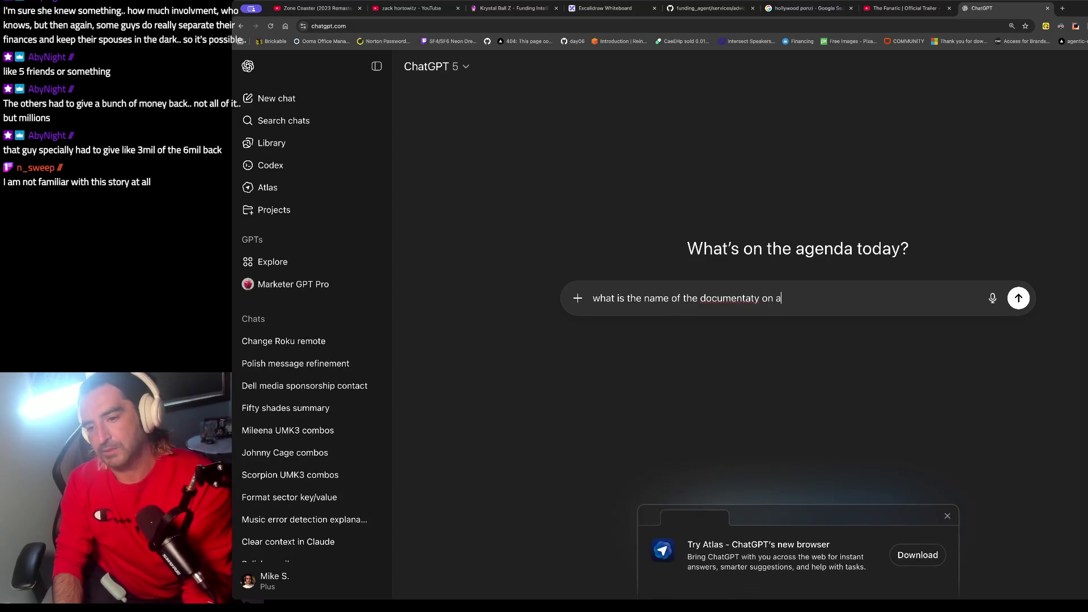
type("amazon about za")
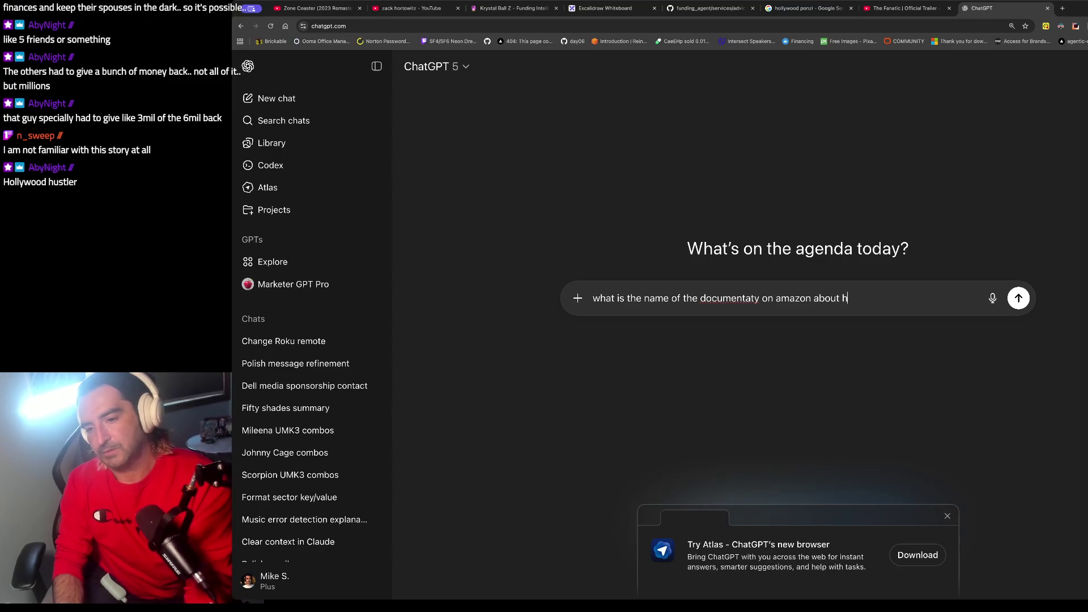
type("c")
key("ctrl+a")
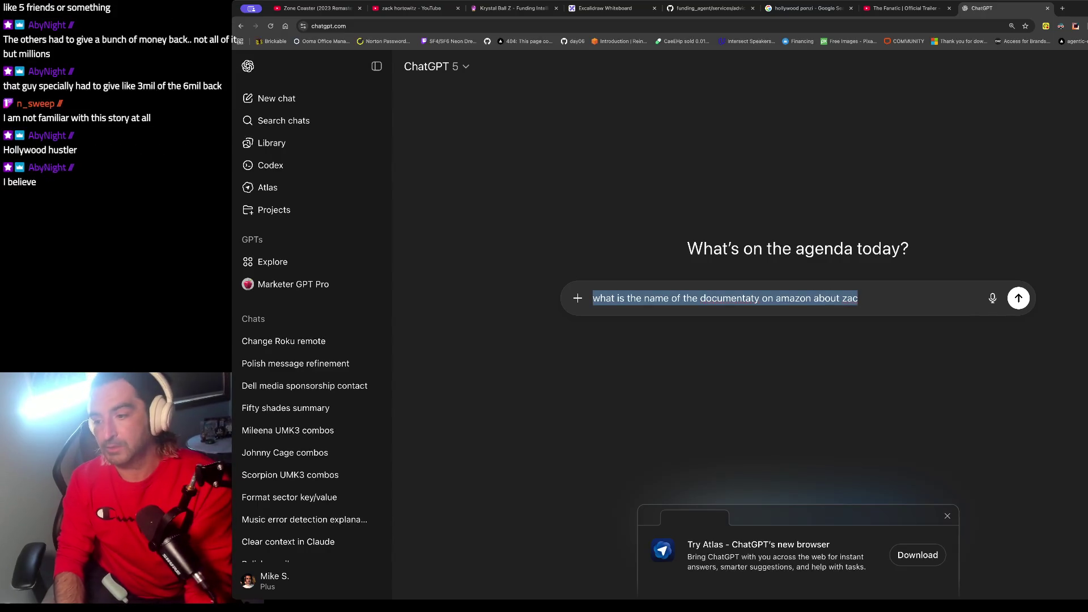
key("ctrl+l")
type("hollywood hustler")
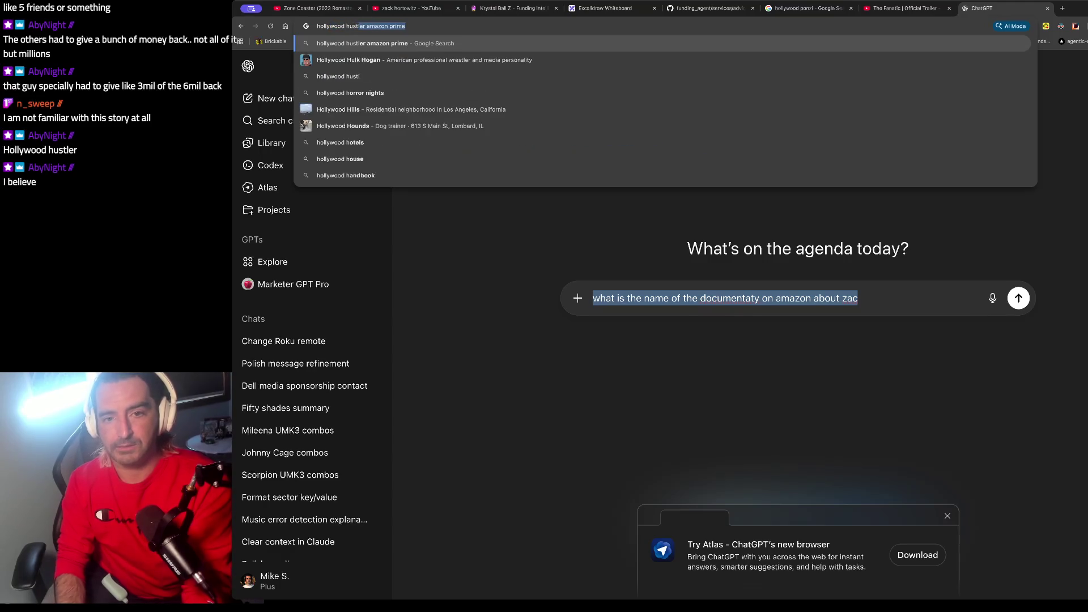
Step: Open Hollywood Hustler's Prime Video page from Google, start the Zone Coaster track, then return
key("Return")
scroll(581, 329, "down", 2)
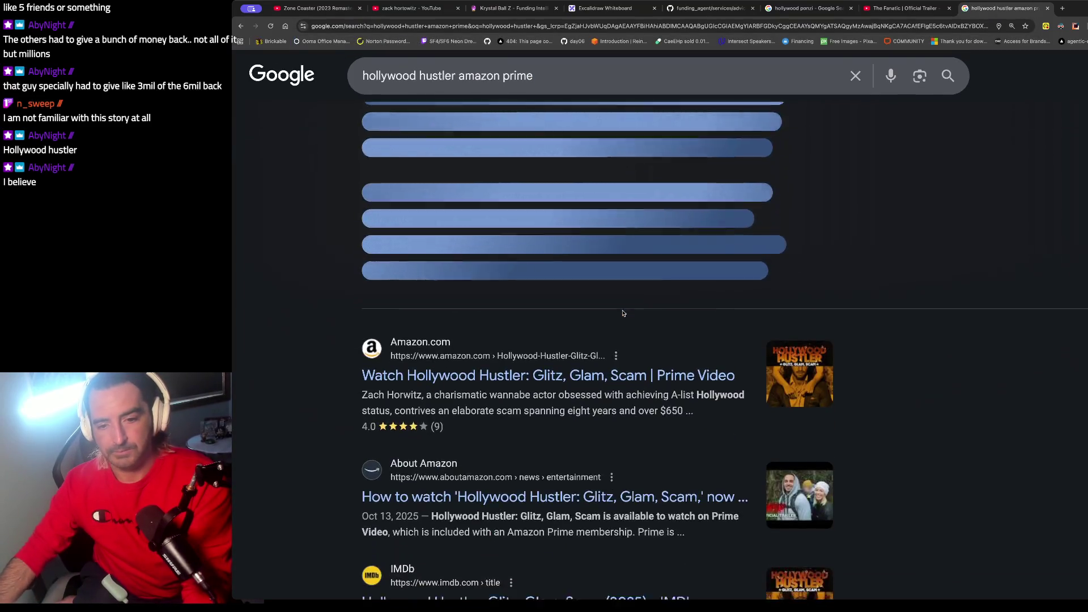
left_click(539, 347)
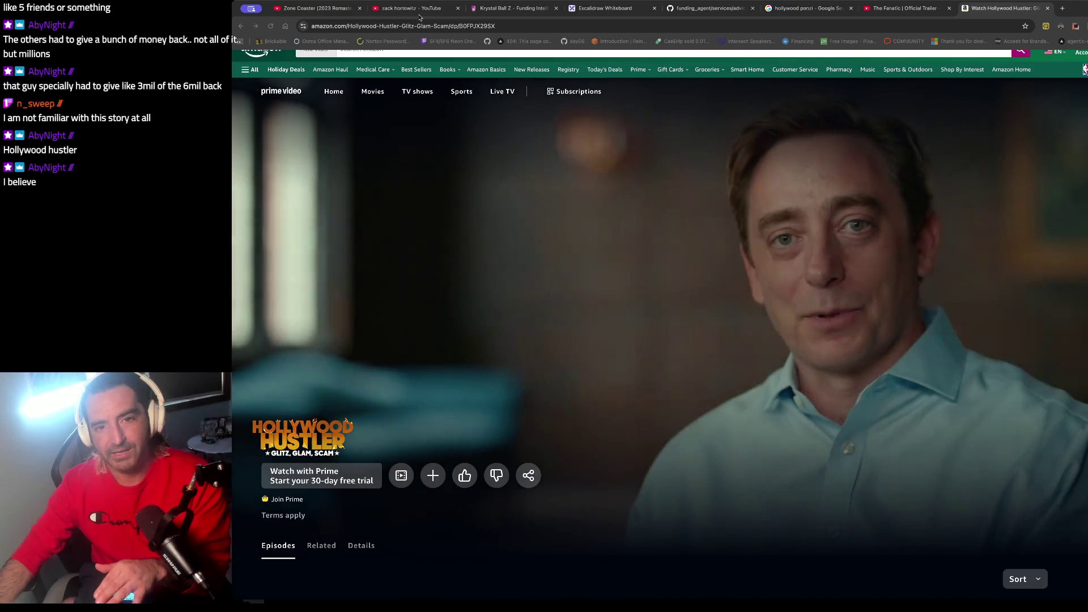
left_click(328, 13)
left_click(279, 462)
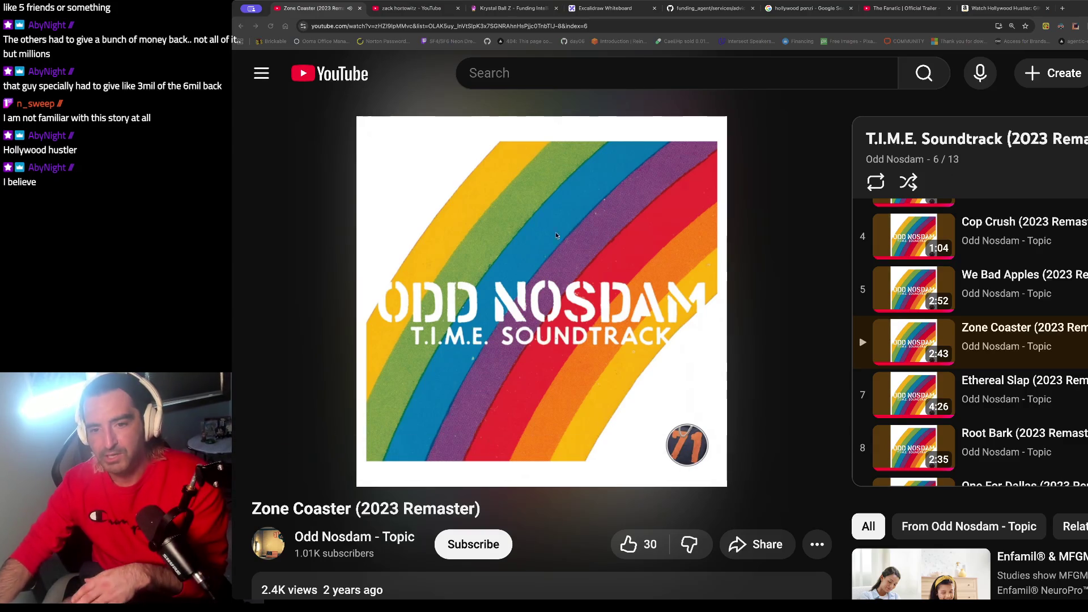
left_click(1003, 8)
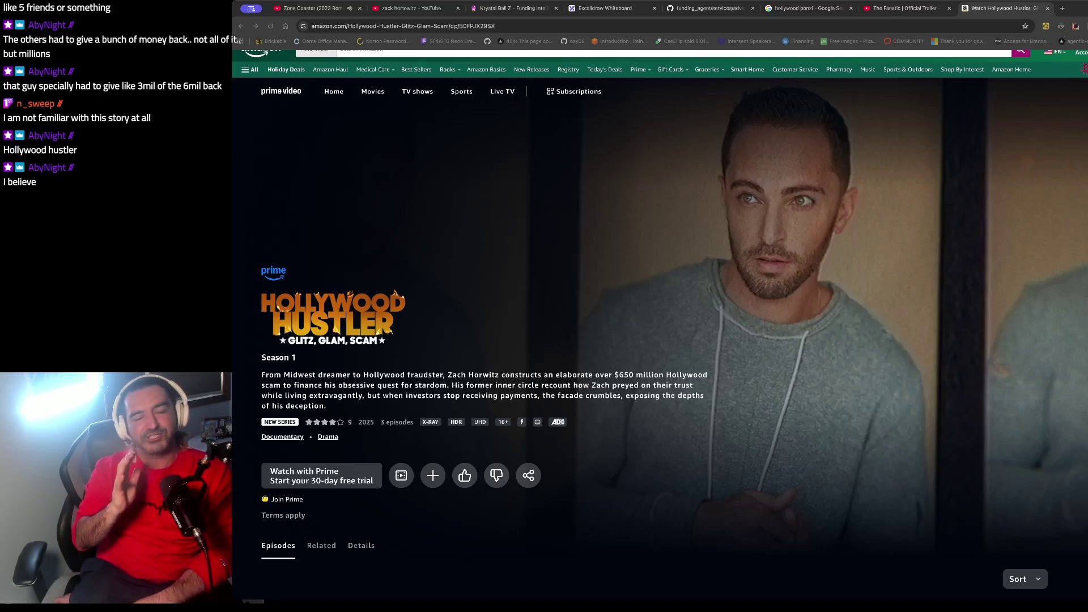
Step: In The Fanatic tab, search YouTube for 'zack horowitz' and open 'Interview with Actor Zach Avery'
left_click(674, 46)
left_click(905, 8)
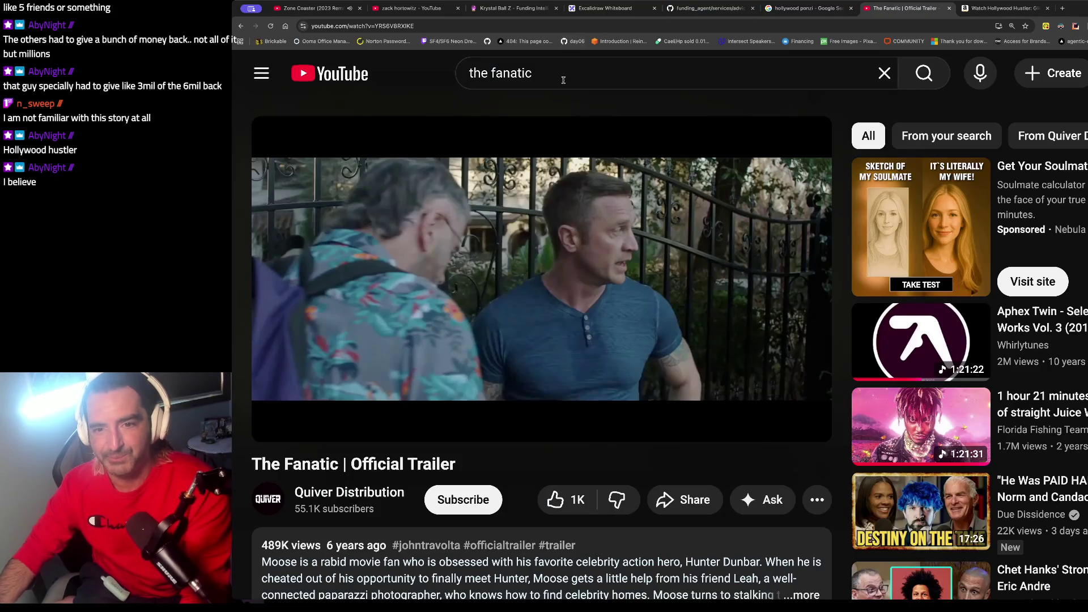
triple_click(563, 81)
type("zack h")
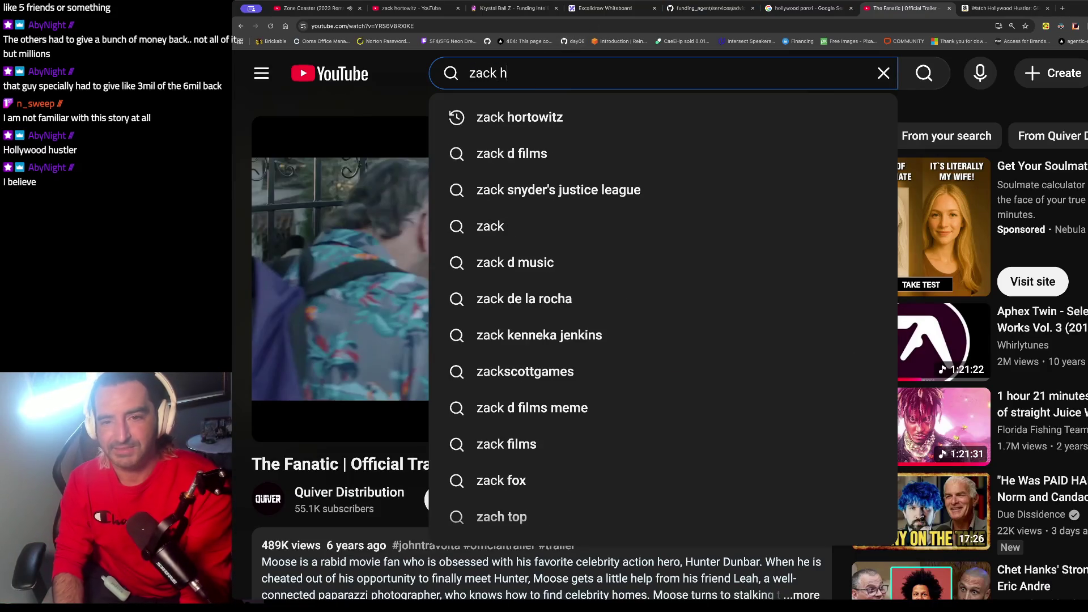
type("orowitz")
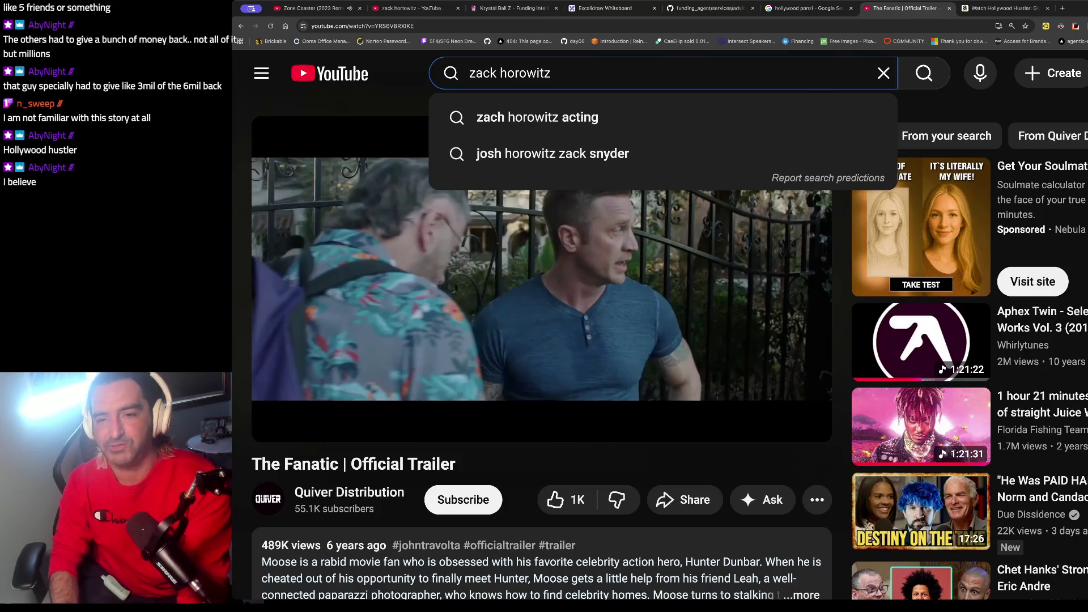
key("Return")
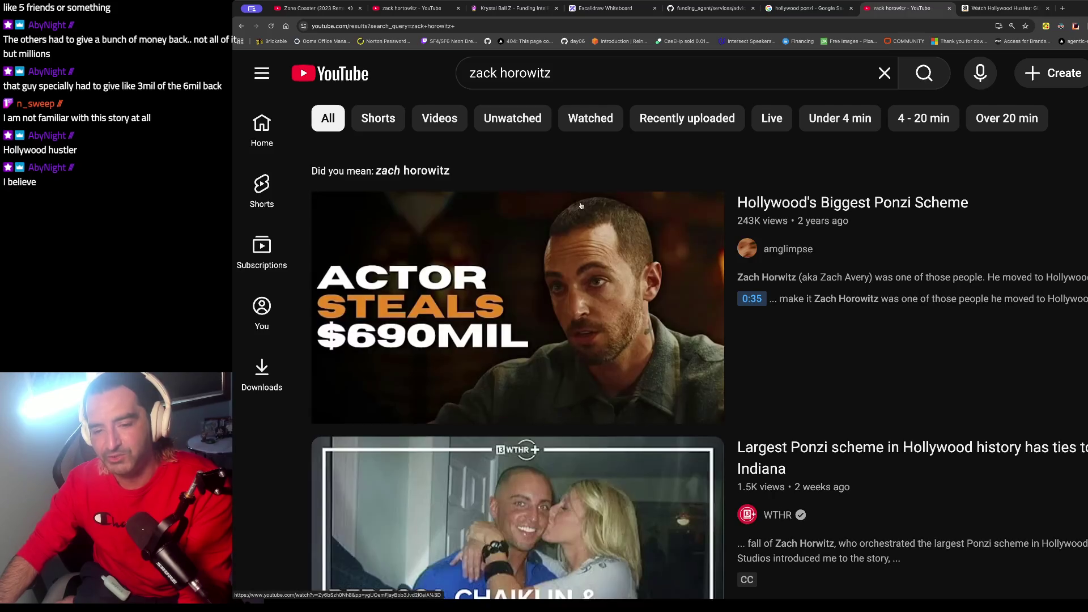
scroll(581, 205, "down", 15)
scroll(581, 200, "down", 20)
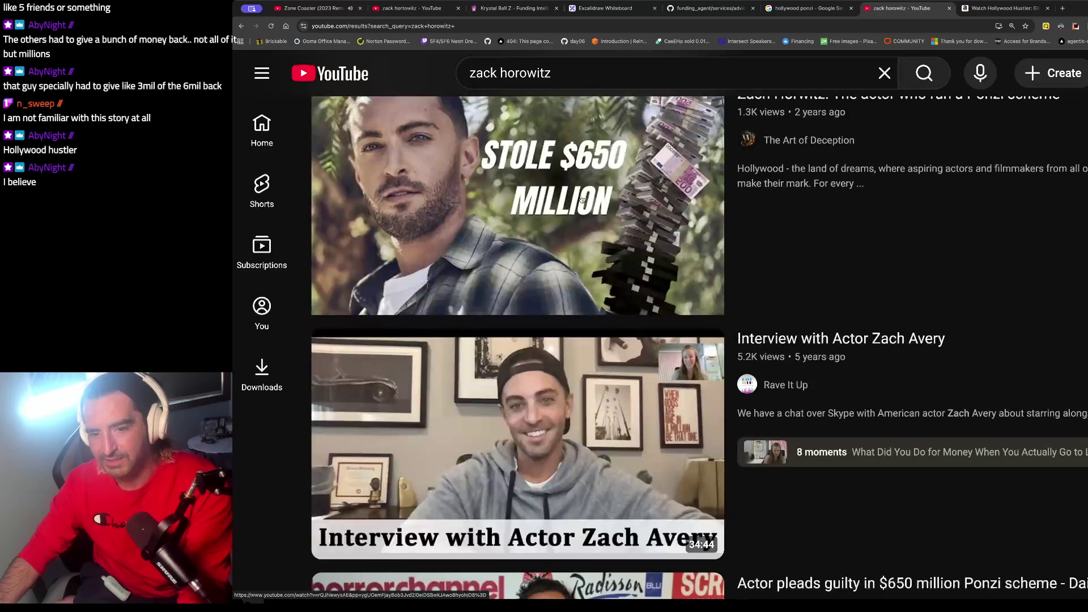
scroll(582, 199, "down", 2)
left_click(557, 324)
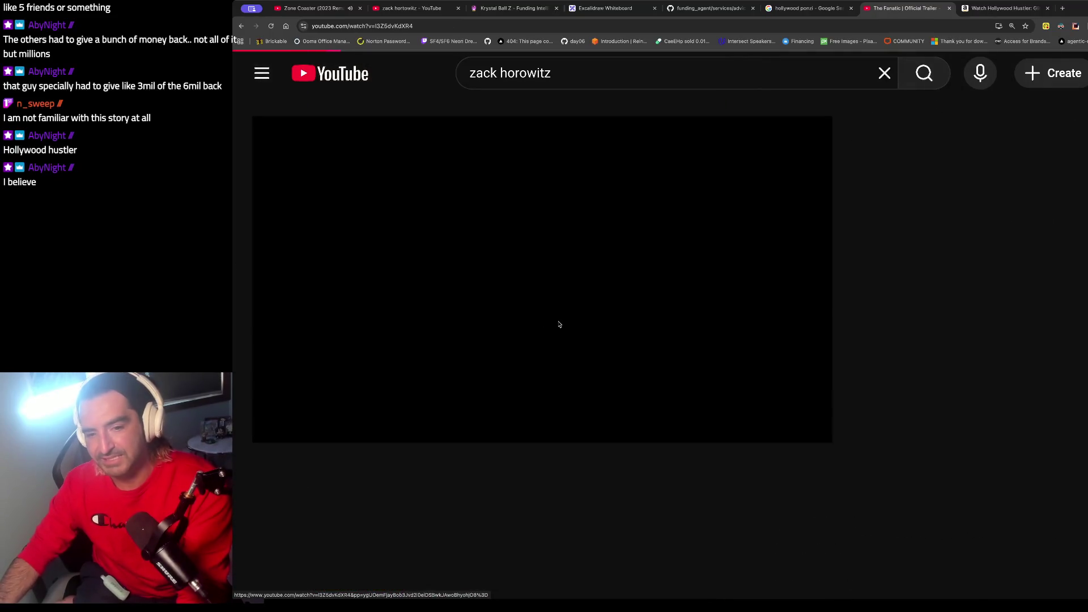
Step: Mute and skip the ad, then jump to about 6:40 and pause the Zach Avery interview
left_click(320, 419)
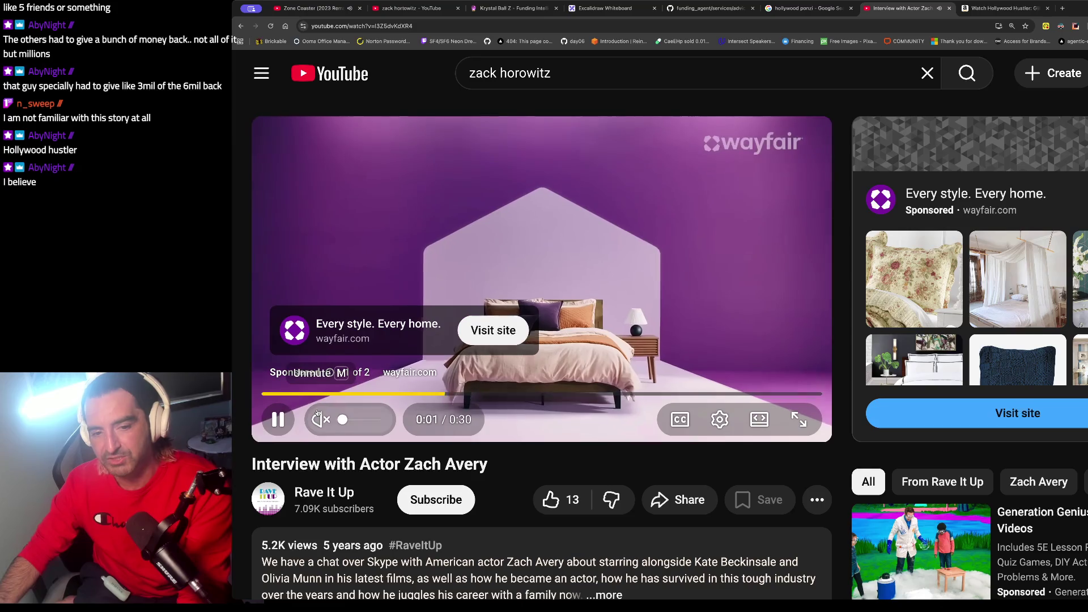
scroll(498, 453, "down", 2)
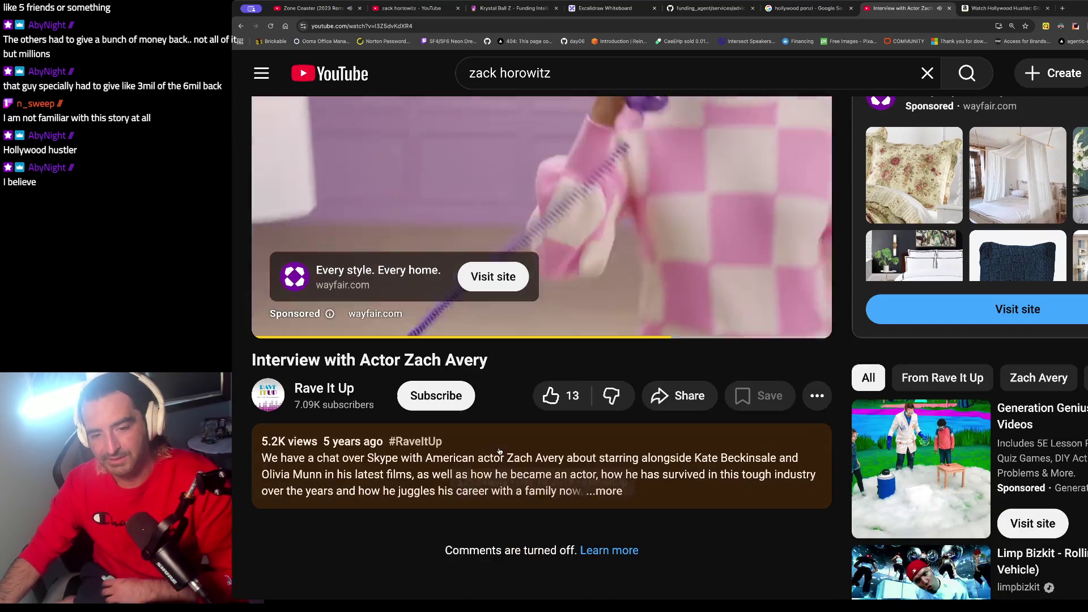
mouse_move(800, 310)
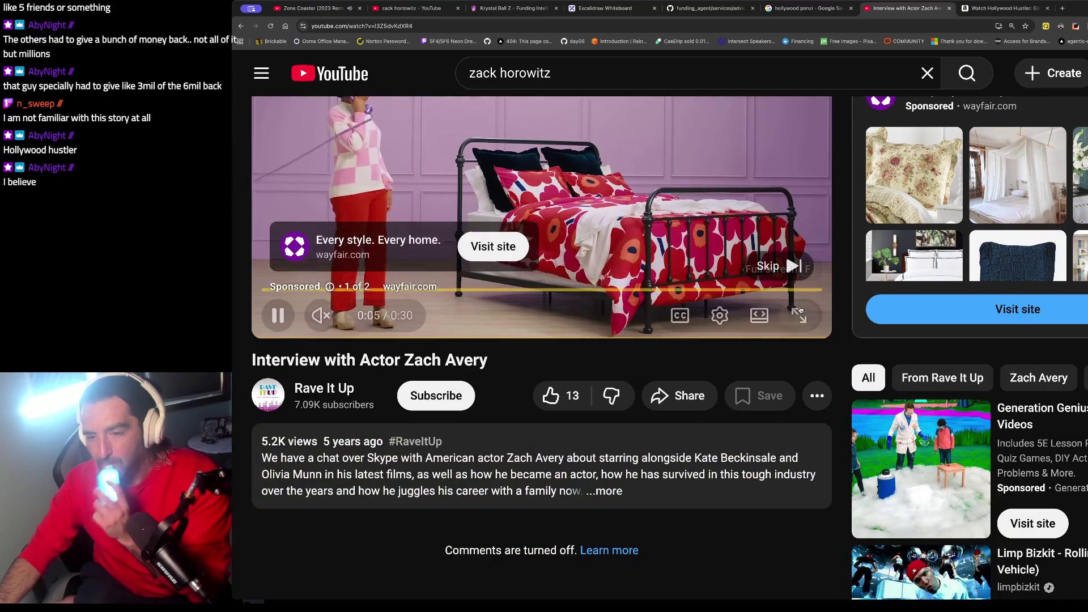
left_click(779, 266)
scroll(393, 279, "up", 1)
scroll(392, 279, "up", 1)
left_click(369, 386)
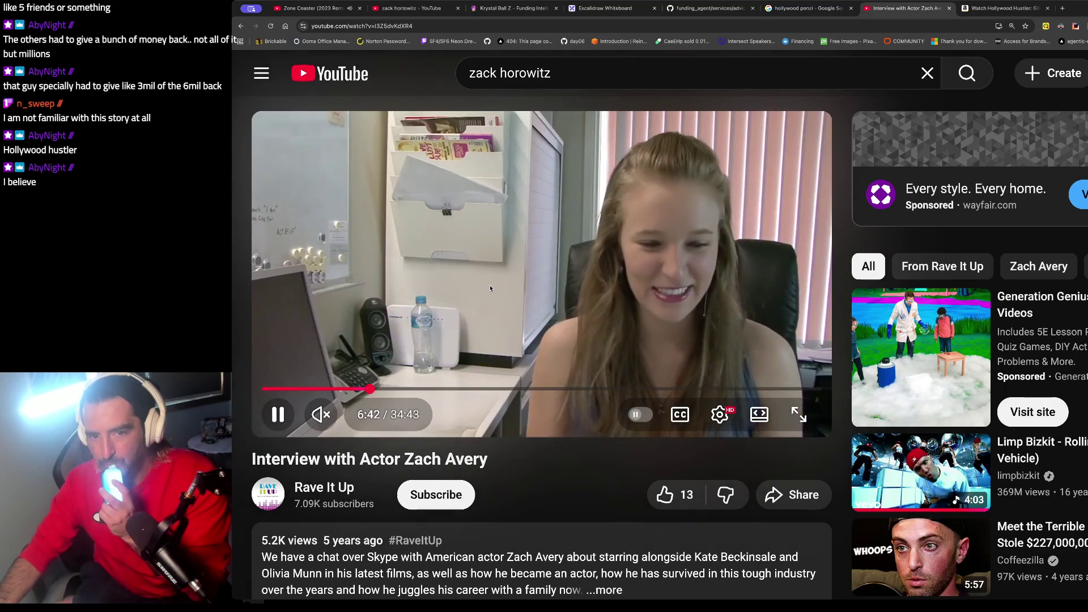
left_click(498, 268)
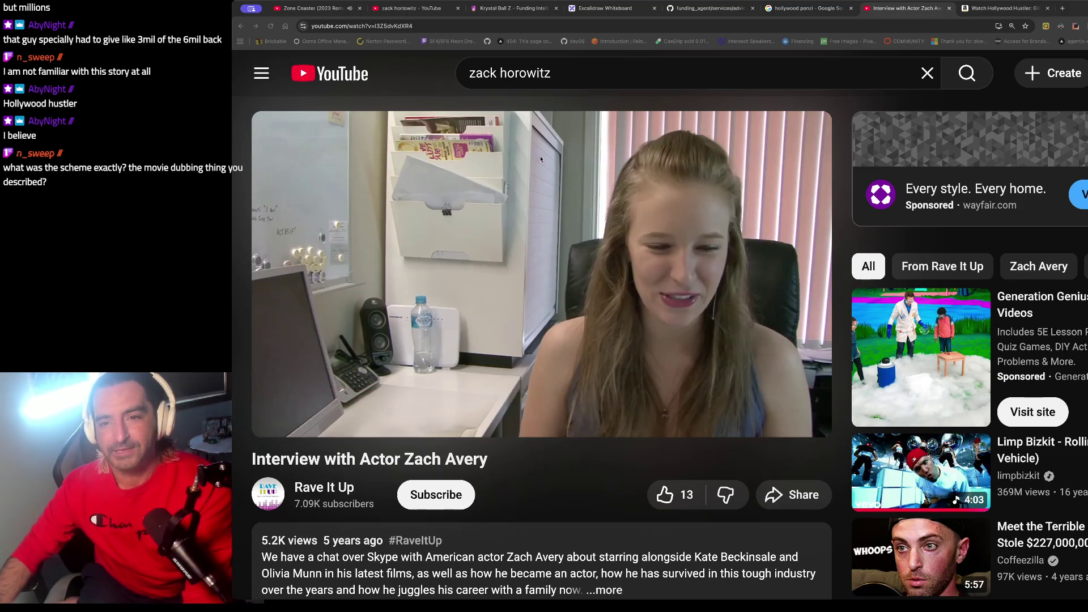
Step: On the Excalidraw canvas, draw a rounded box with an arrow pointing into it
left_click(604, 8)
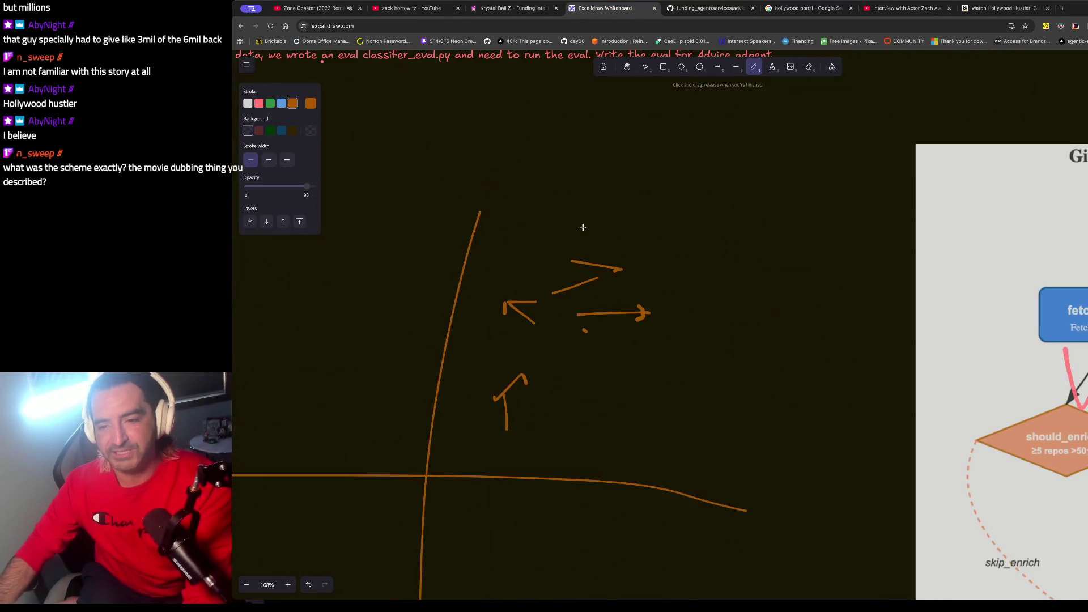
scroll(583, 227, "left", 10)
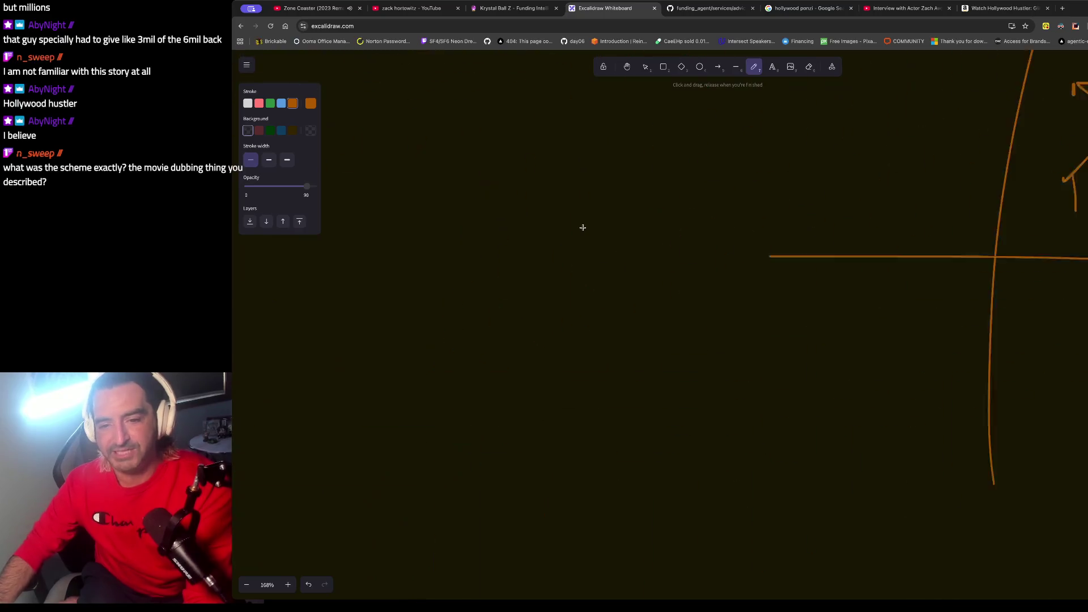
left_click(663, 67)
left_click_drag(536, 178, 736, 321)
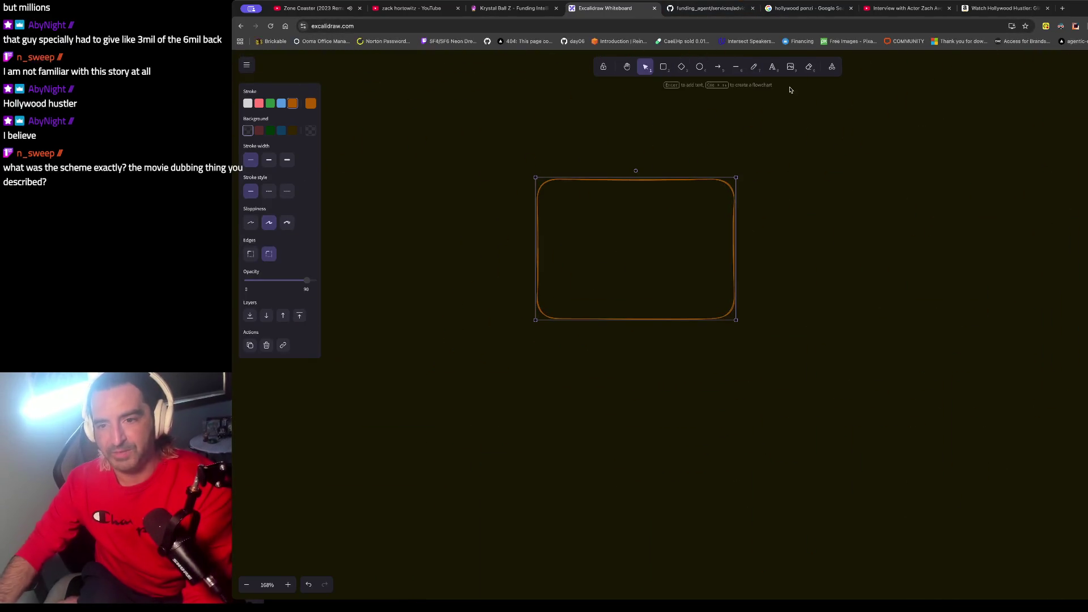
left_click(718, 66)
left_click_drag(399, 221, 536, 227)
Step: Caption the arrow 'give 1inMM money' and label the box 'fund'
key("t")
left_click(423, 183)
type("give 1mn")
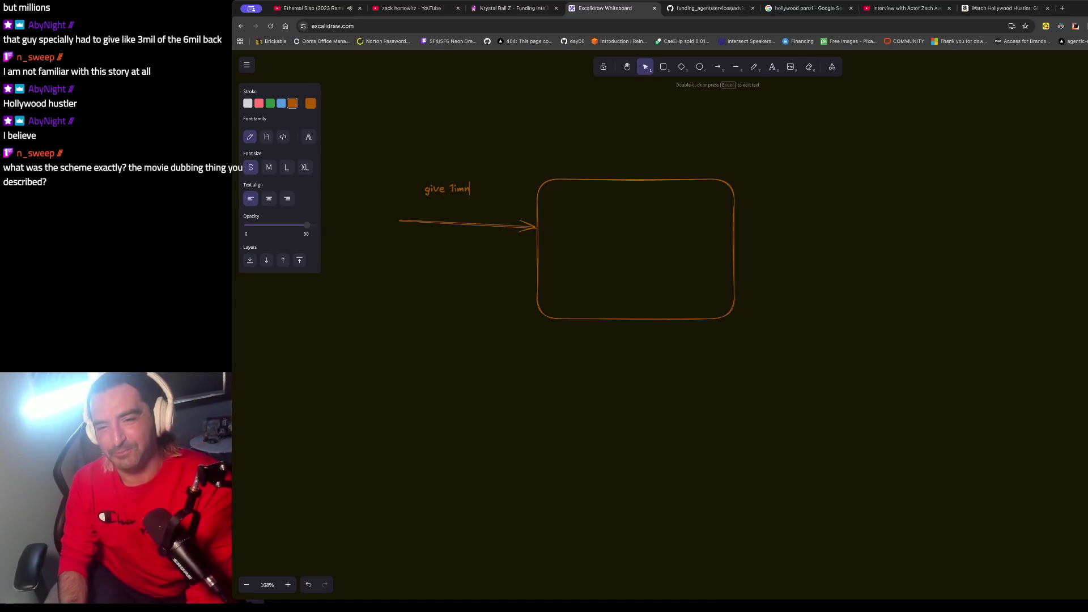
key("BackSpace")
key("BackSpace")
type("inMM mone")
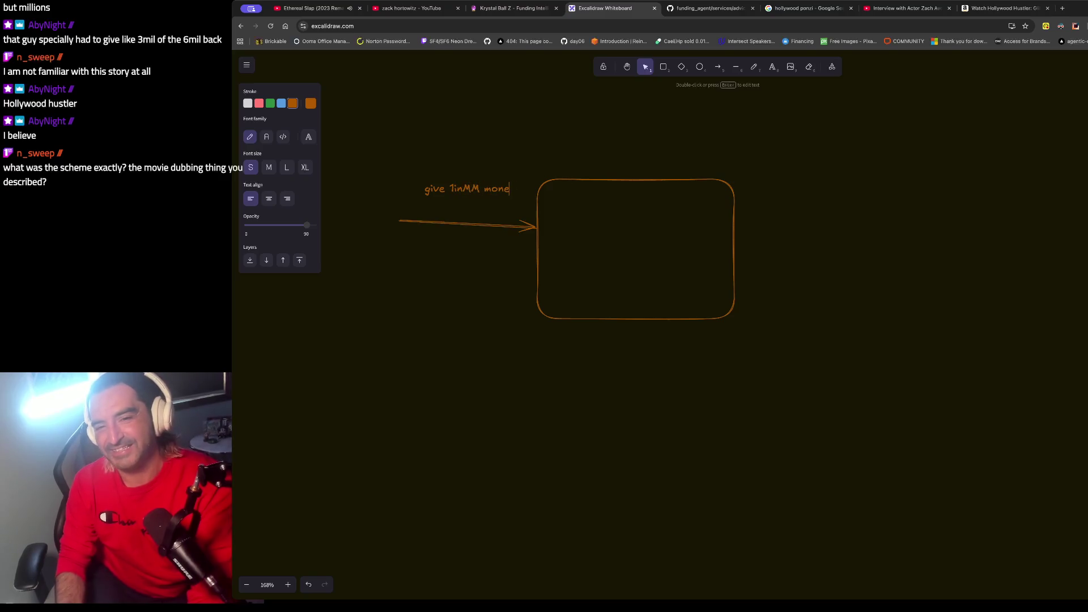
type("y")
double_click(646, 232)
type("f")
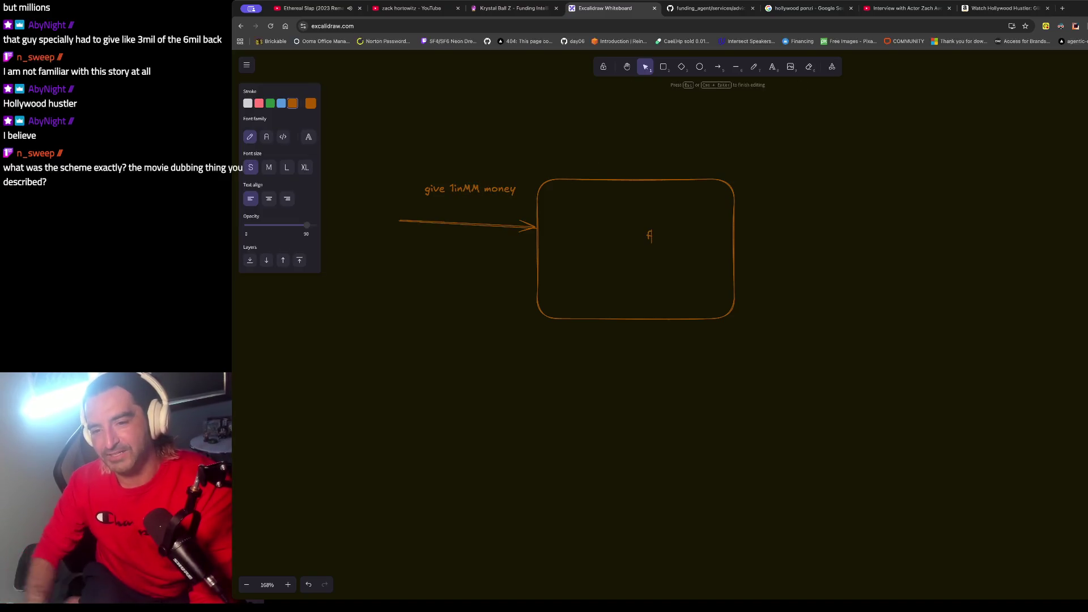
type("und")
left_click(667, 245)
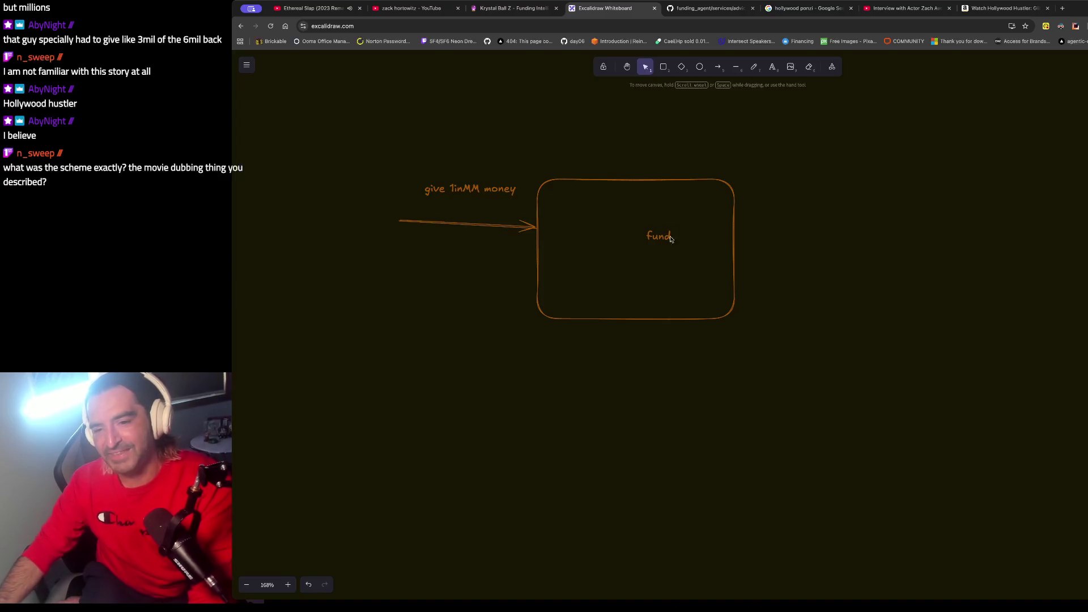
left_click(670, 234)
Step: Below the fund label, write the note 'inevesting in B movies, buy them outright and then sell them'
mouse_move(672, 230)
left_mouse_down()
mouse_move(624, 234)
mouse_move(672, 259)
left_mouse_up()
key("ctrl+z")
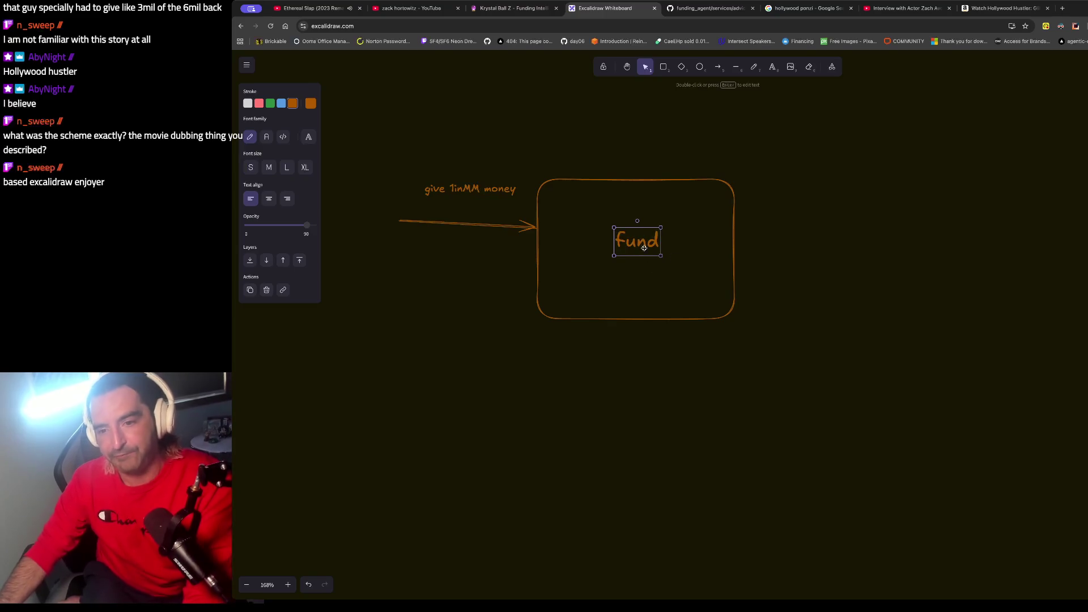
double_click(643, 275)
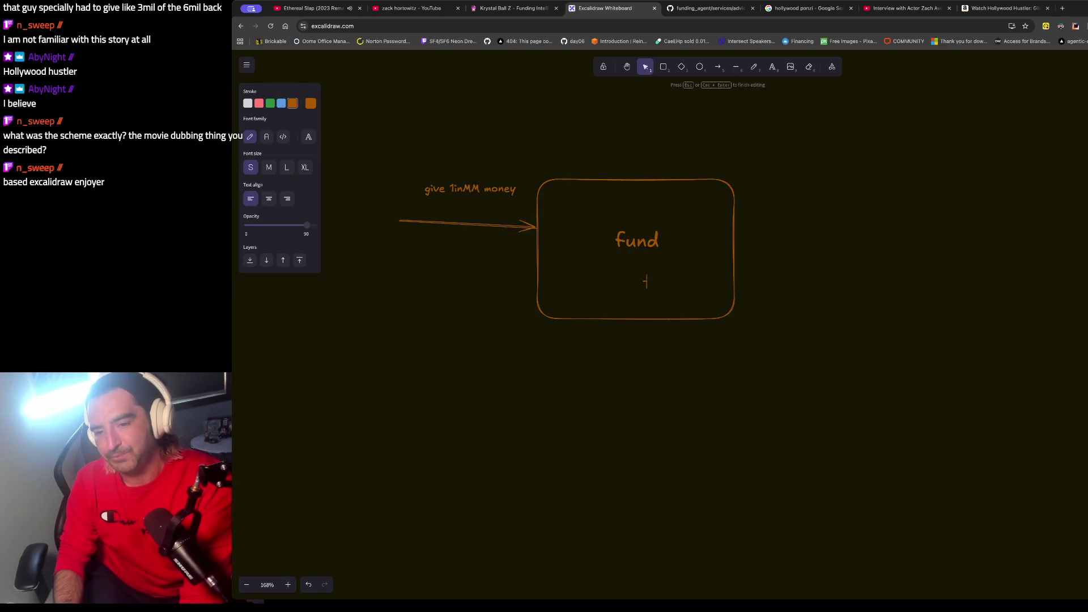
type("-inevesting in s")
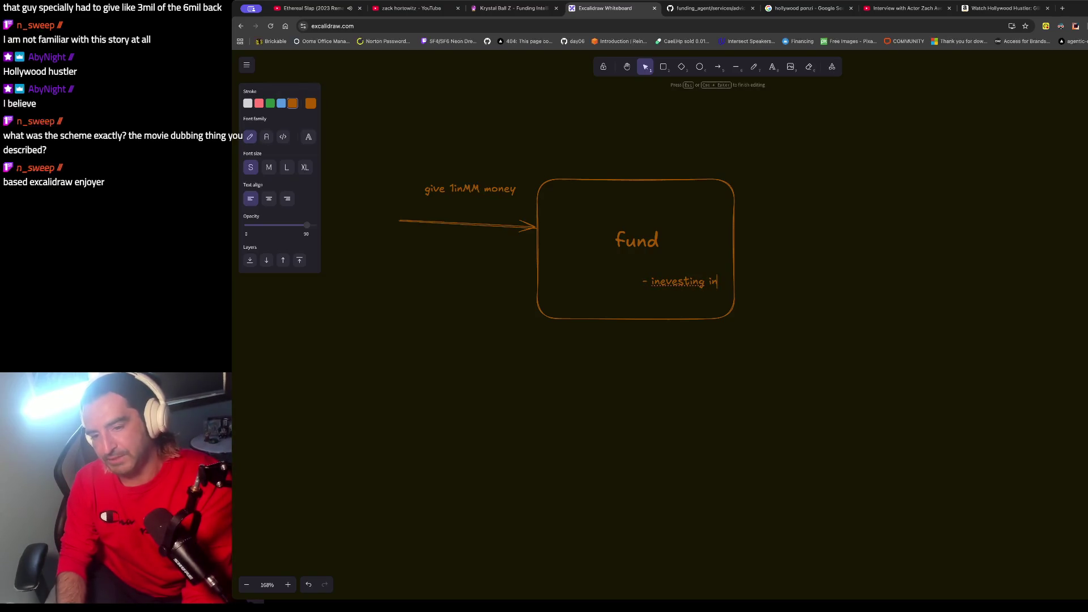
key("BackSpace")
type("B m")
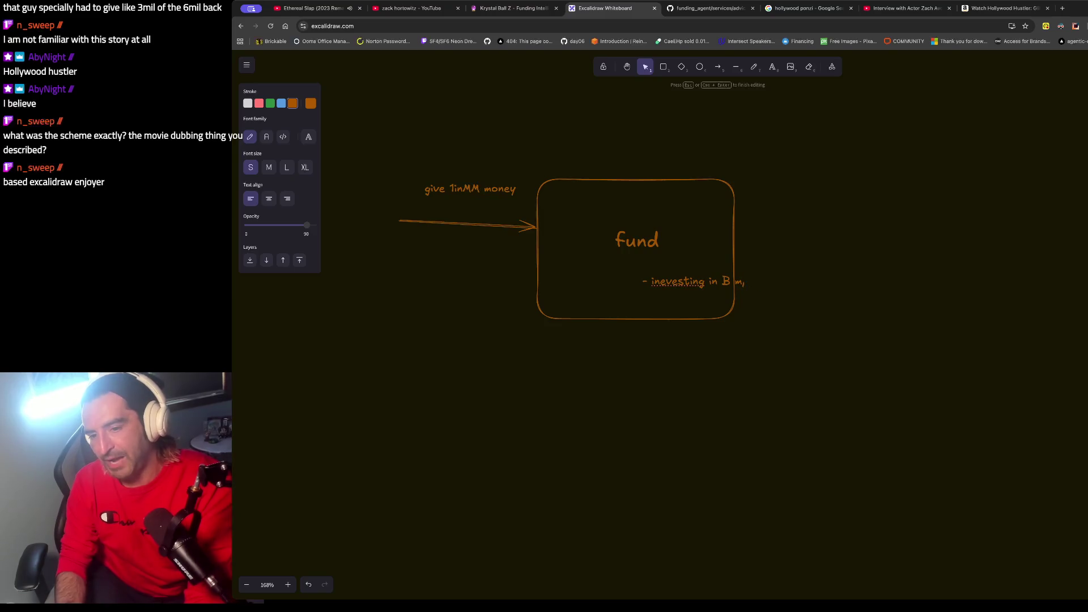
type("ovies, buy them outright")
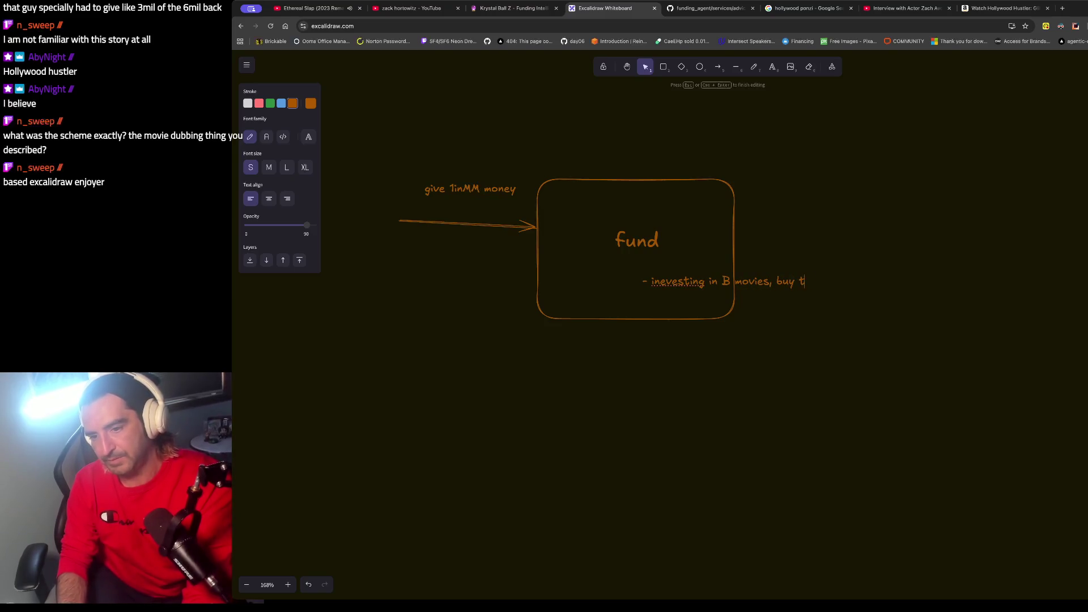
type(" and then sle")
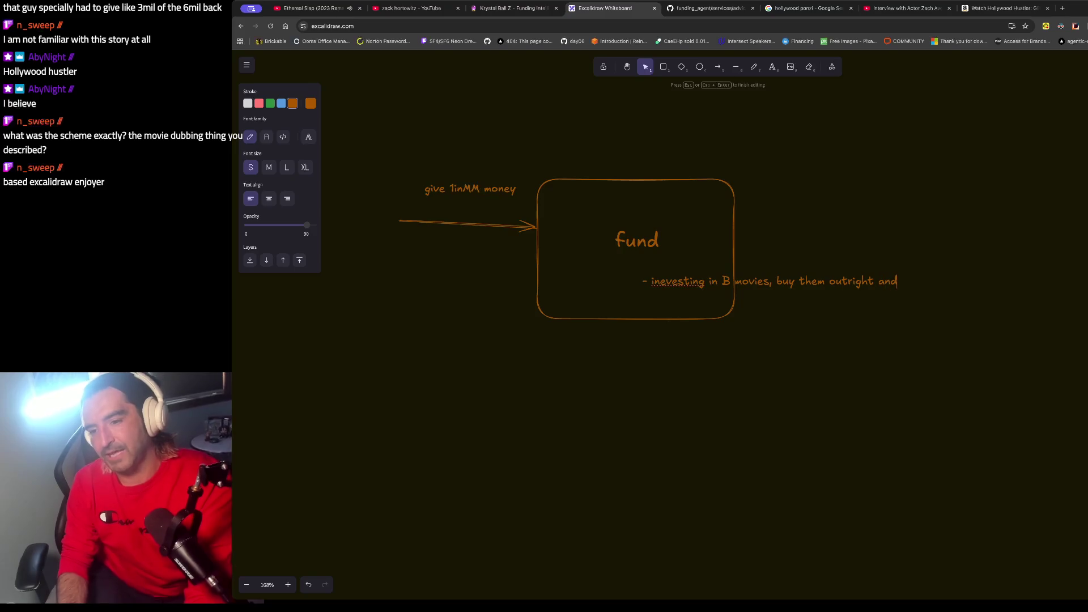
key("BackSpace")
key("BackSpace")
type("ell them")
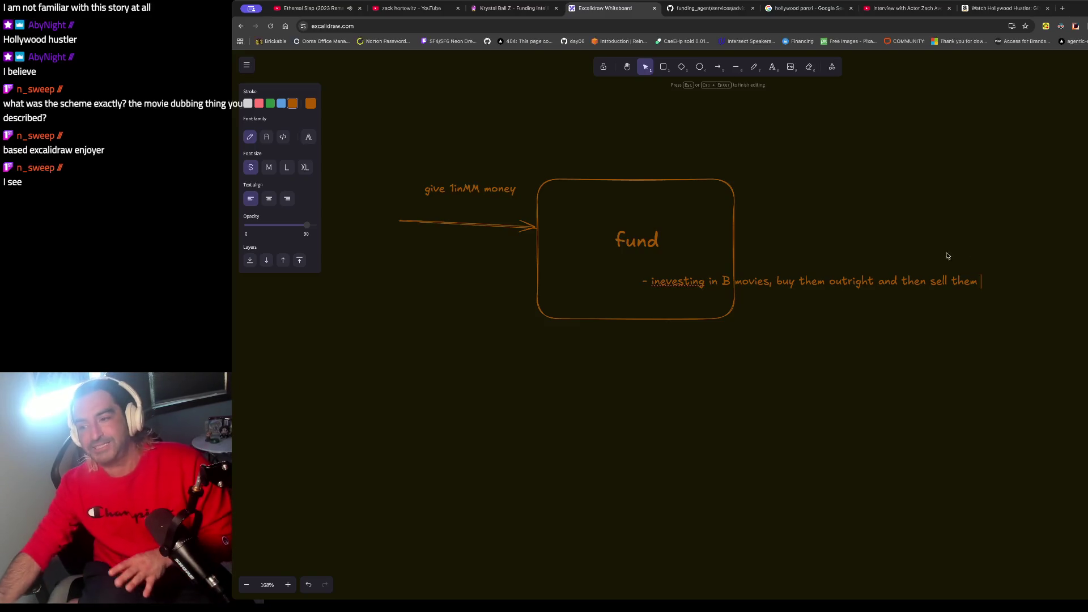
key("alt+Tab")
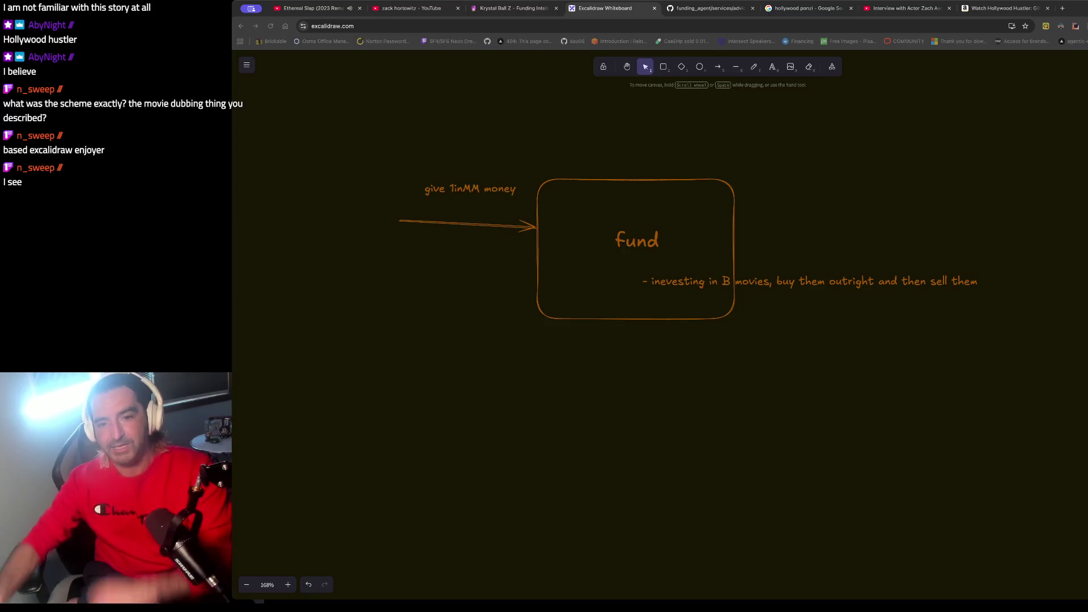
left_click(499, 232)
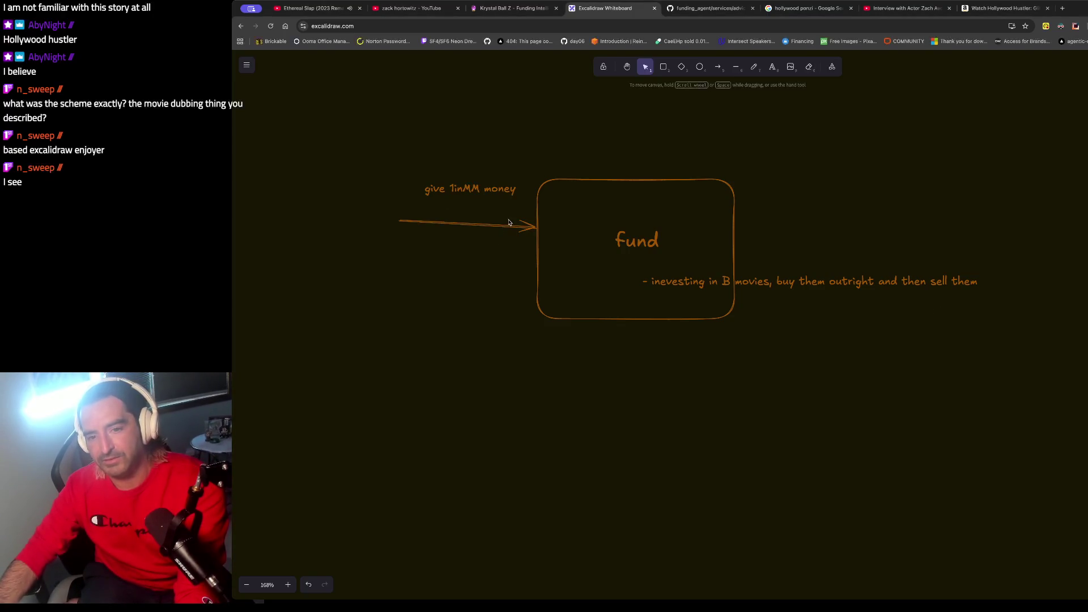
Step: Draw an arrow out of the fund box and position it at the box's lower left
left_click(718, 67)
mouse_move(422, 278)
left_mouse_down()
mouse_move(506, 285)
mouse_move(356, 322)
left_mouse_up()
left_click(375, 303)
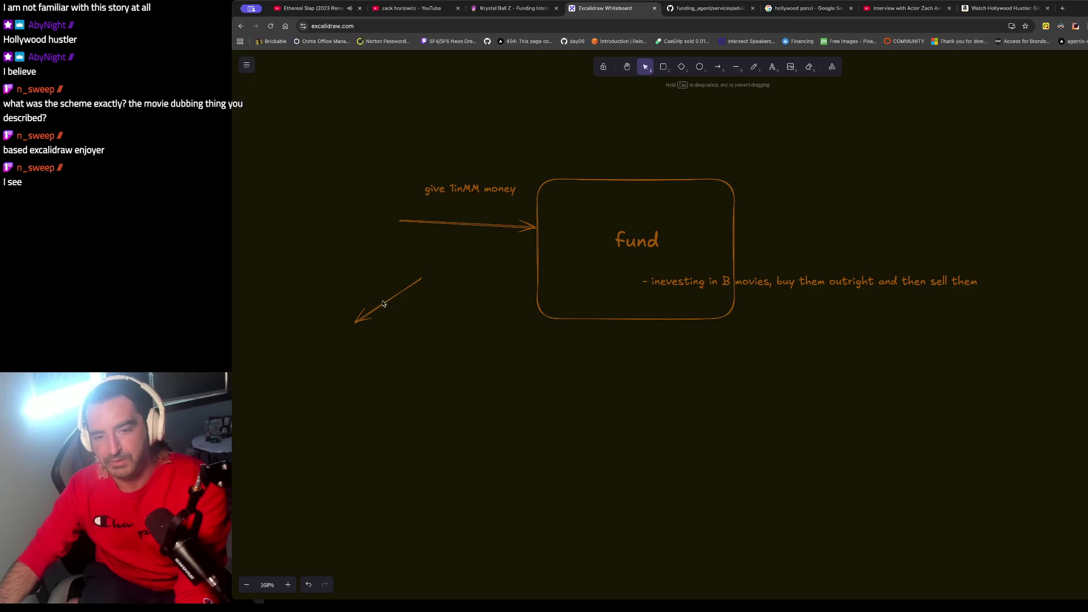
left_click(410, 286)
left_click_drag(410, 286, 533, 273)
Step: Label the arrow 'pay back with itnerst,' / 'immediately ask for more' on two lines
double_click(501, 271)
type("pay bd")
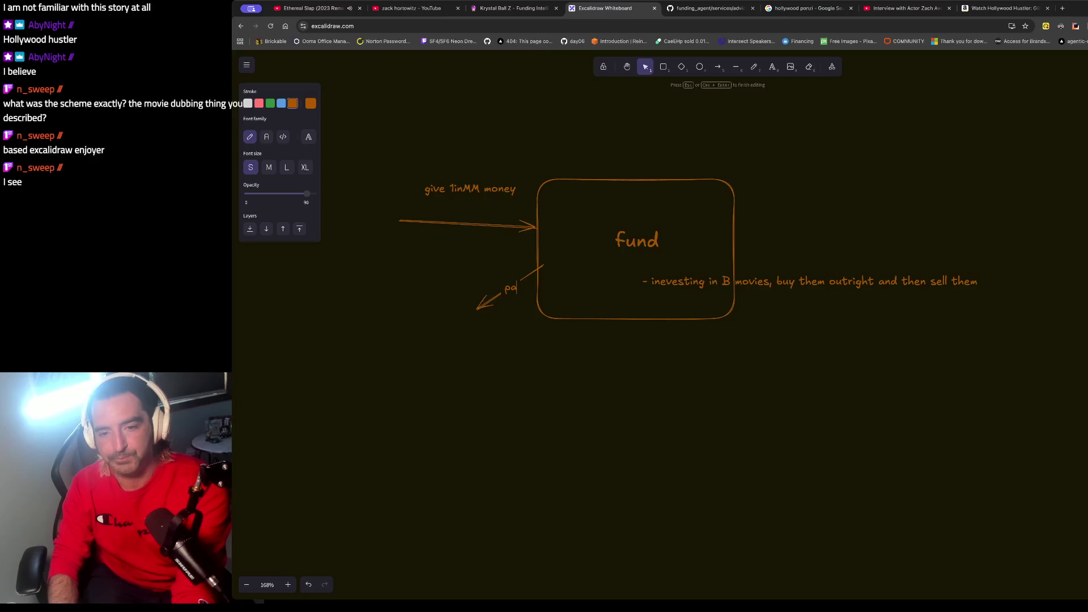
key("BackSpace")
type("ack with itners")
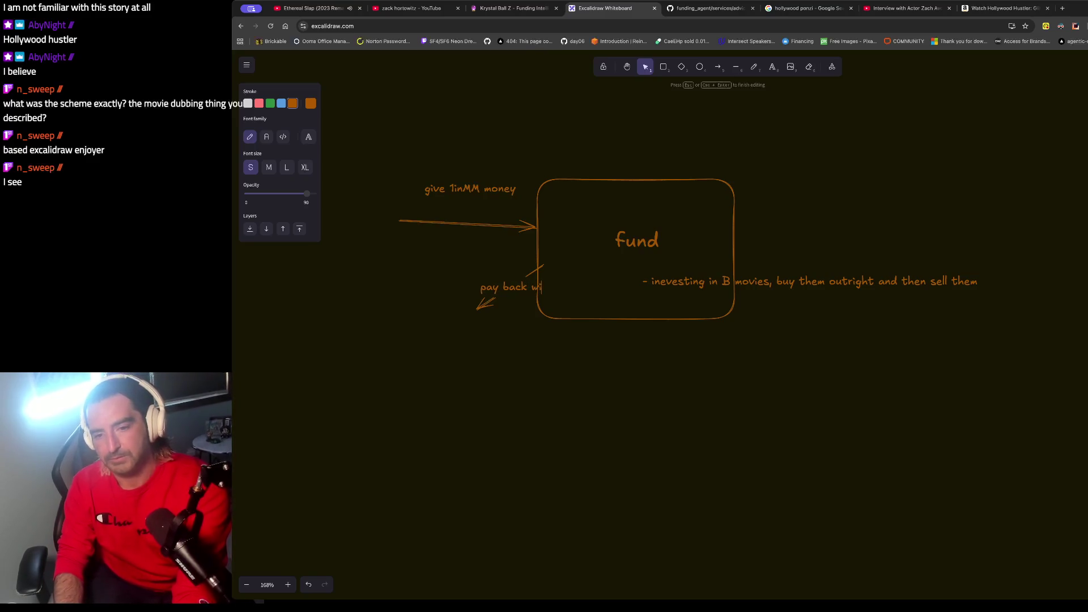
type("t,")
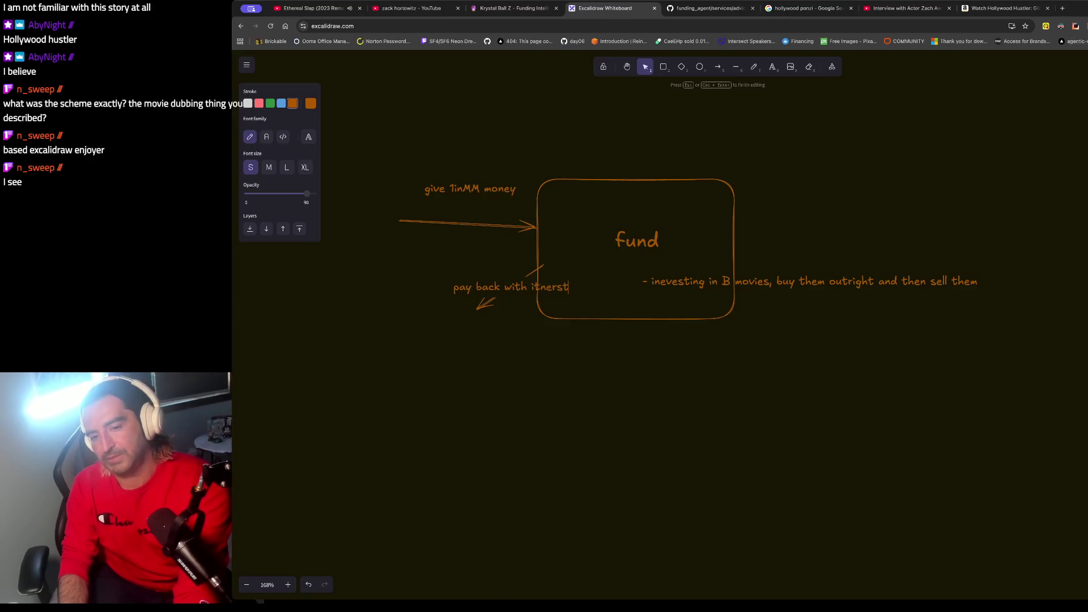
key("Return")
type("immediately ask for more")
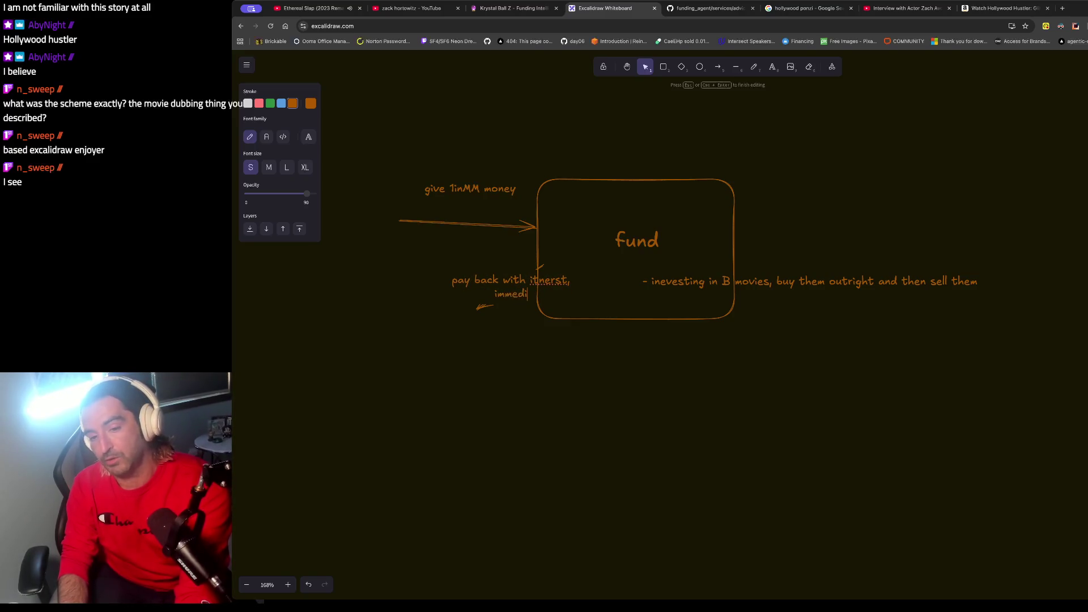
left_click(501, 271)
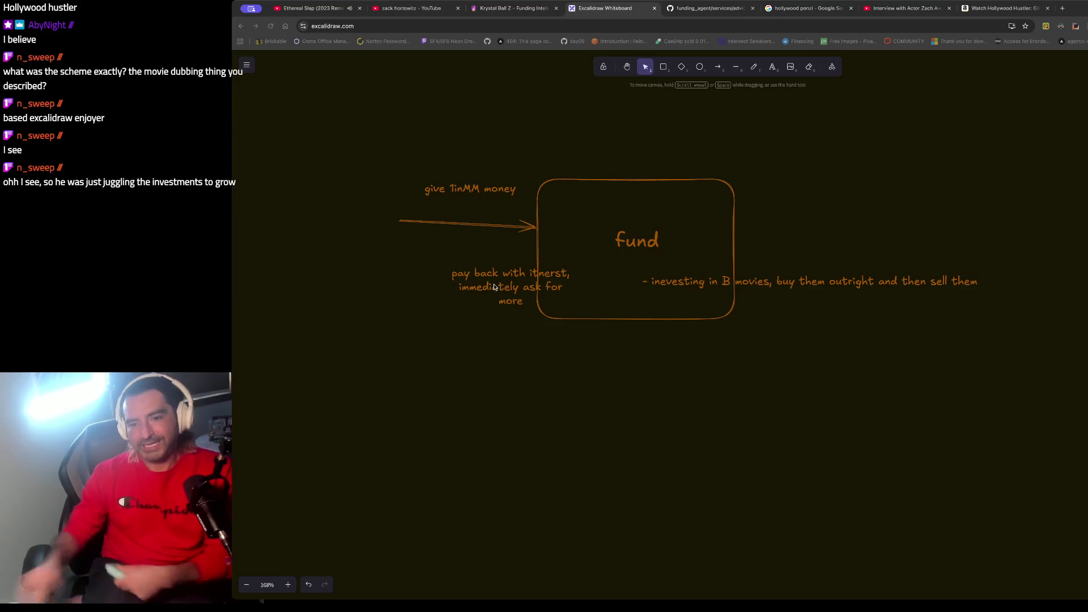
left_click(793, 281)
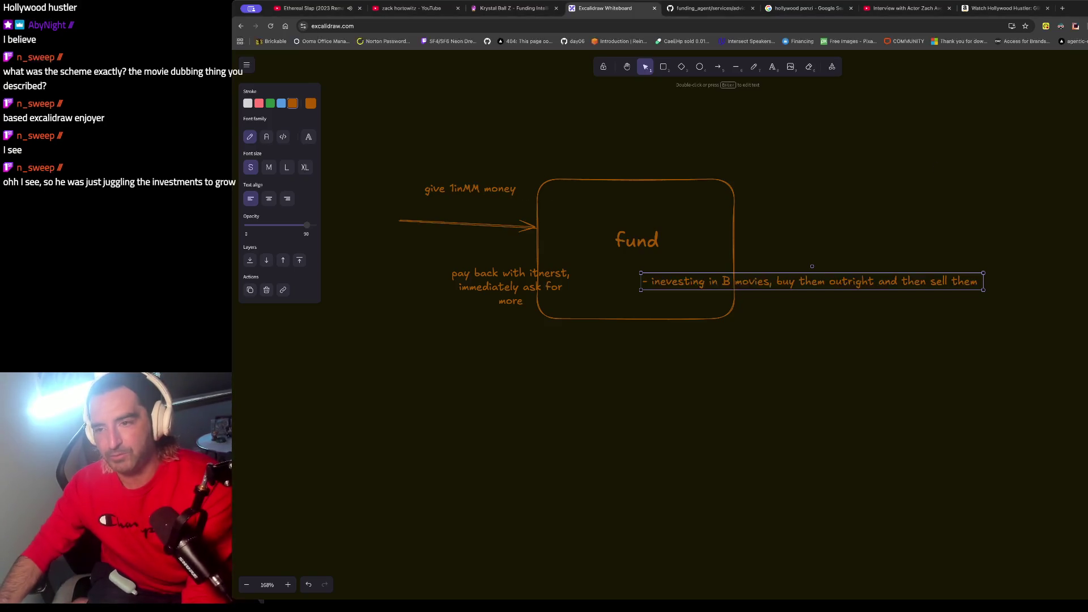
left_click(906, 7)
Step: Add 'girflied madusa' to the YouTube search and scroll through the Ponzi scheme video results
left_click(576, 77)
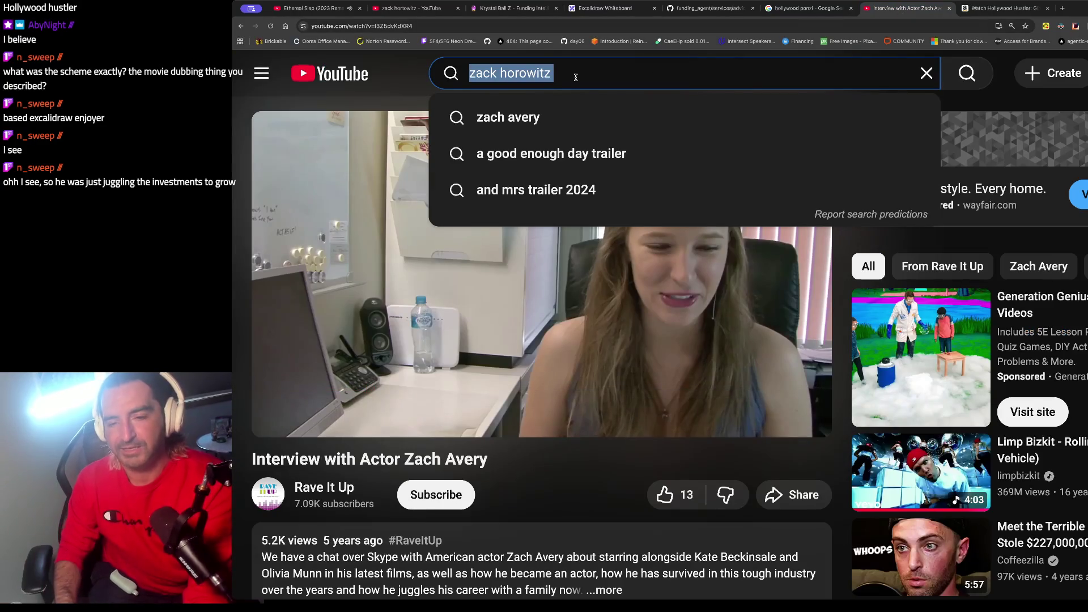
left_click(576, 77)
type("girflied ")
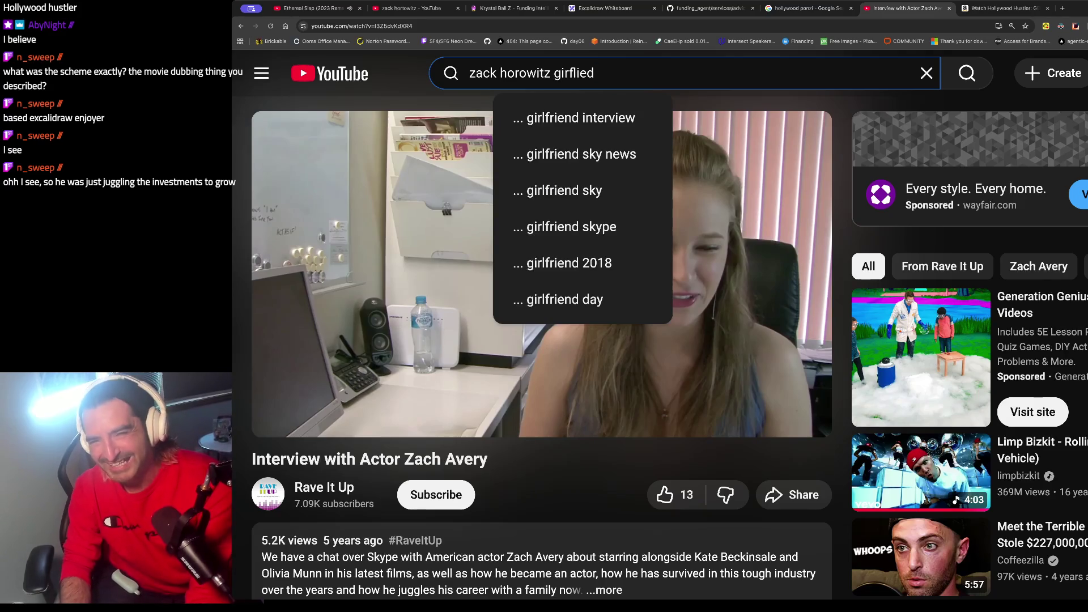
type("madusa")
key("Return")
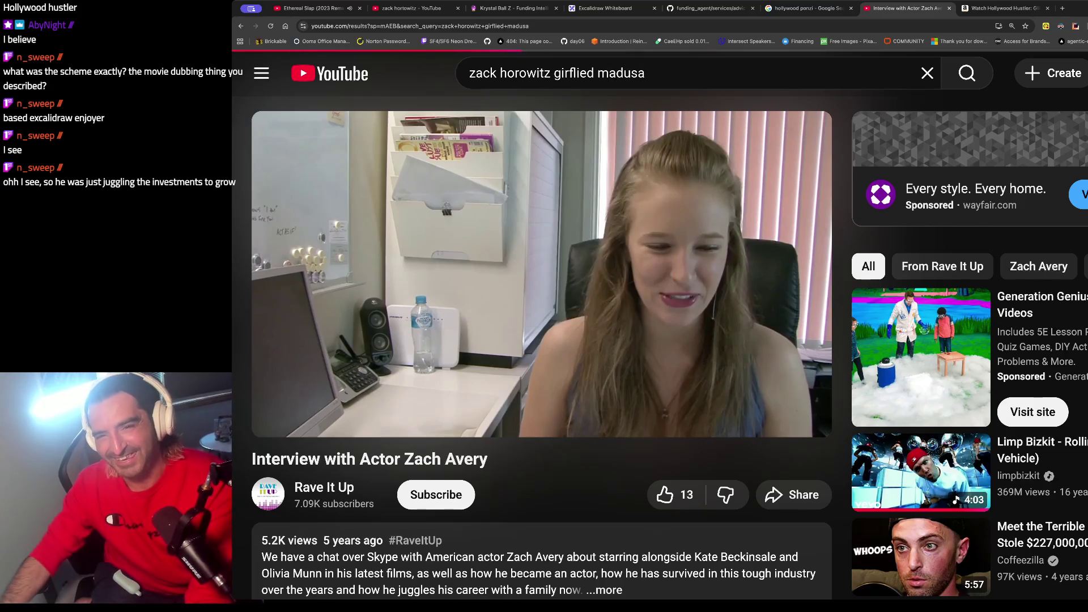
scroll(546, 215, "down", 5)
scroll(545, 215, "down", 10)
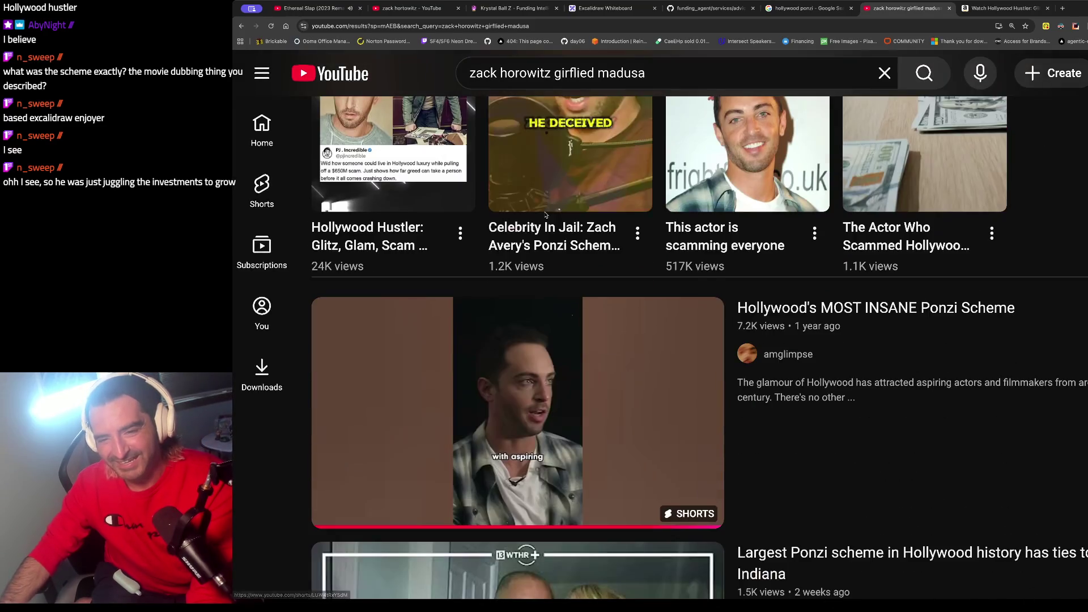
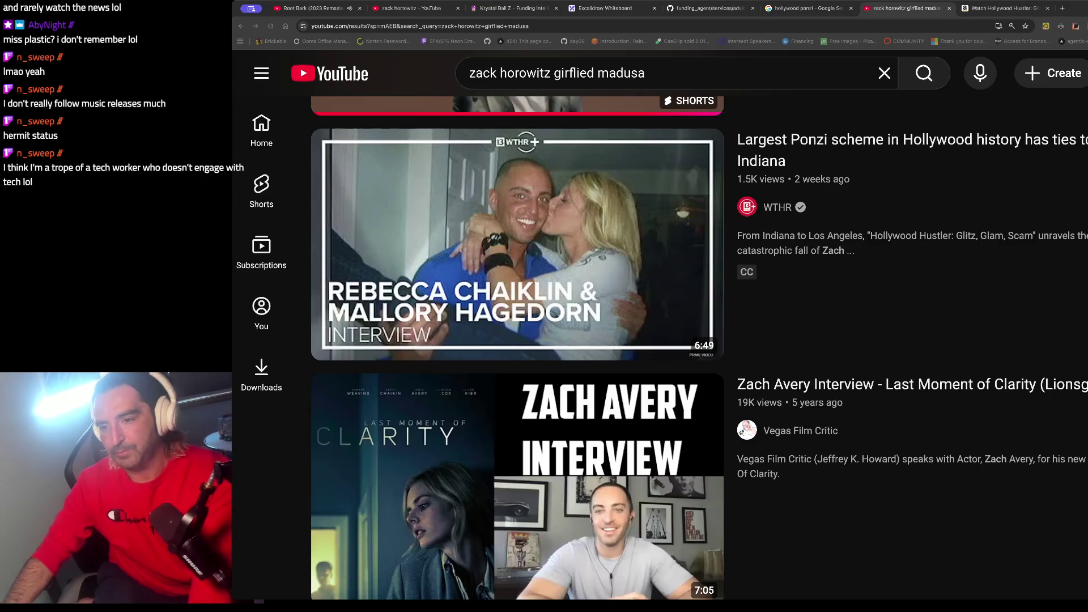
Step: Erase the 11/7 sector-agent note, undo to restore it, then switch to the One For Dallas video
left_click(504, 10)
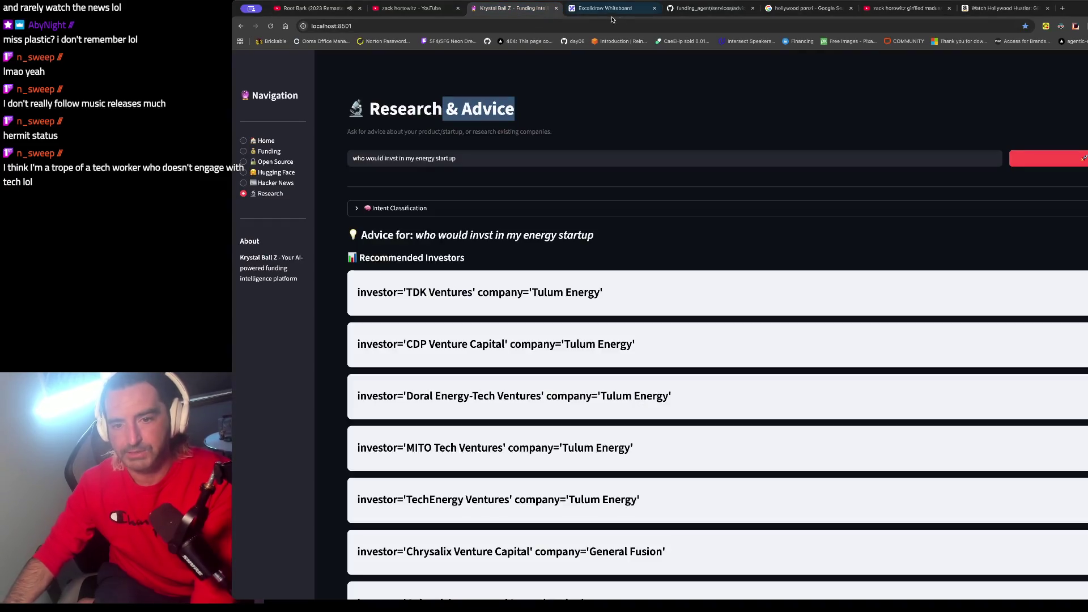
left_click(599, 14)
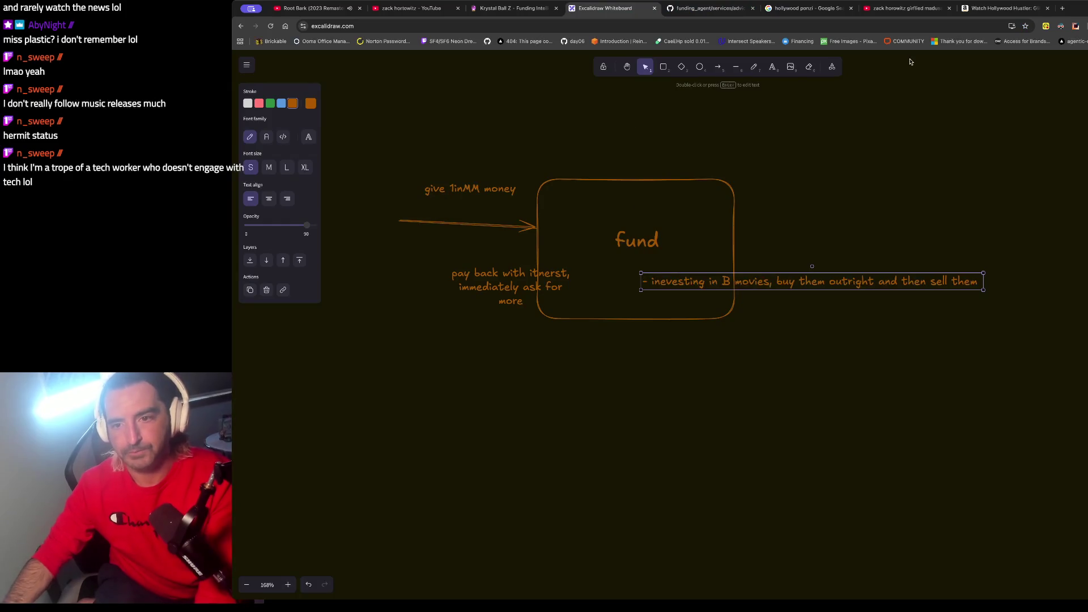
left_click(808, 67)
scroll(682, 276, "up", 10)
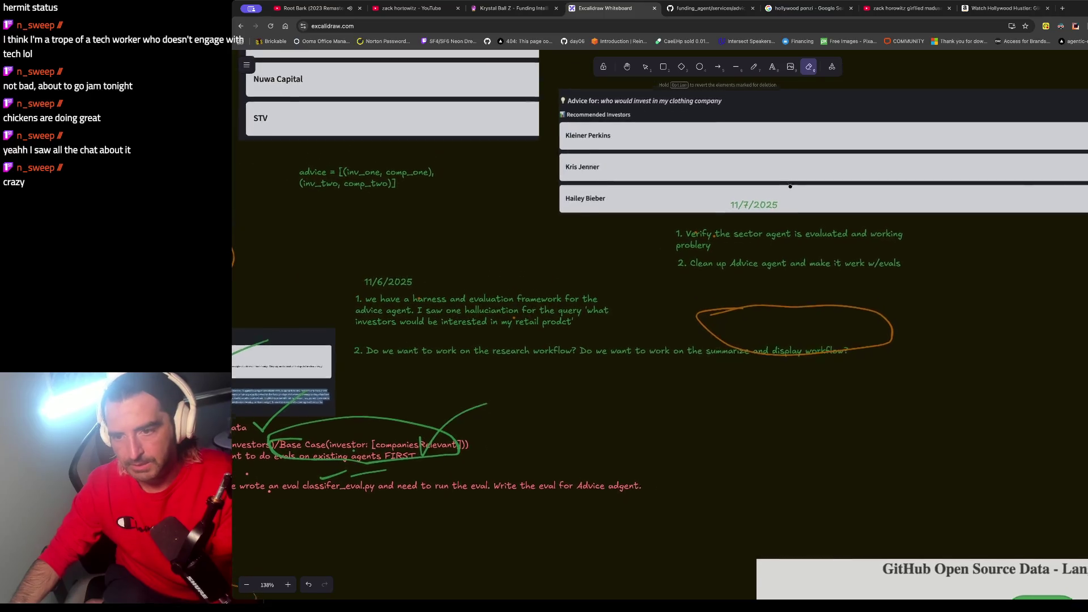
left_click(682, 276)
key("super+z")
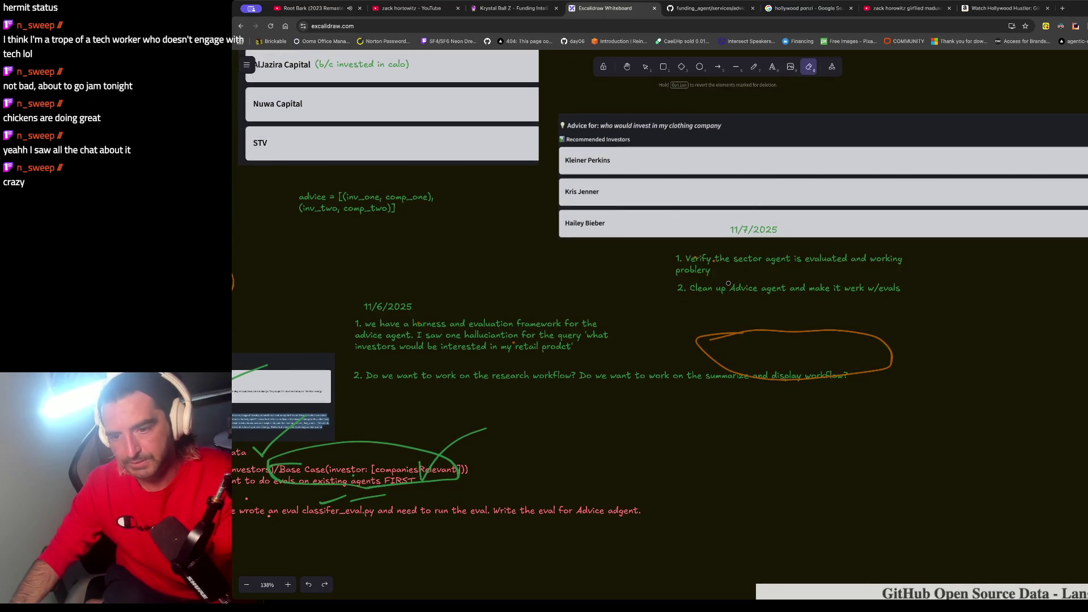
left_click(645, 67)
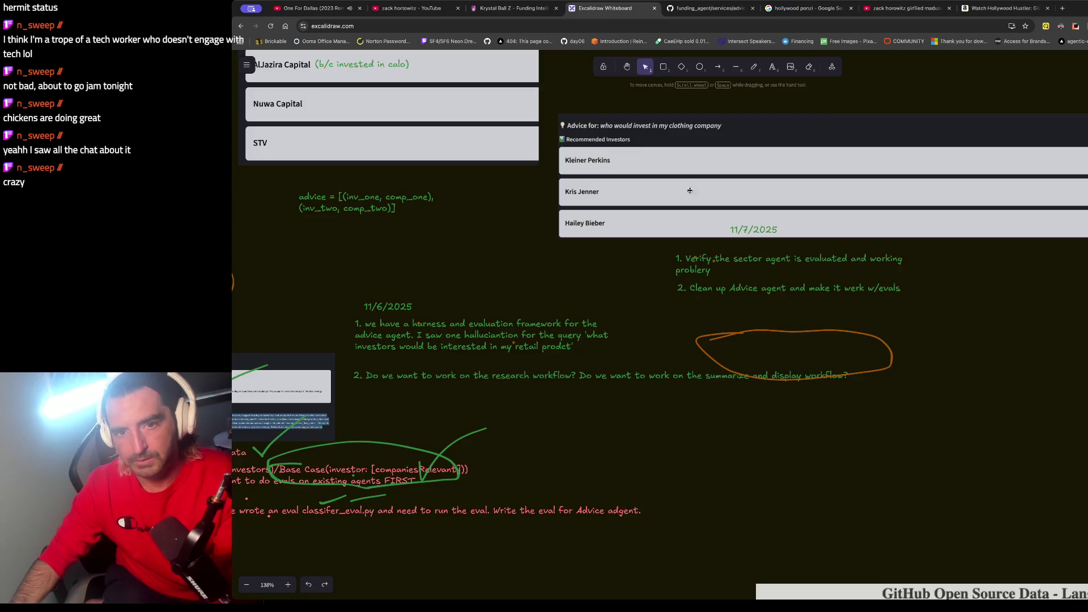
left_click(312, 8)
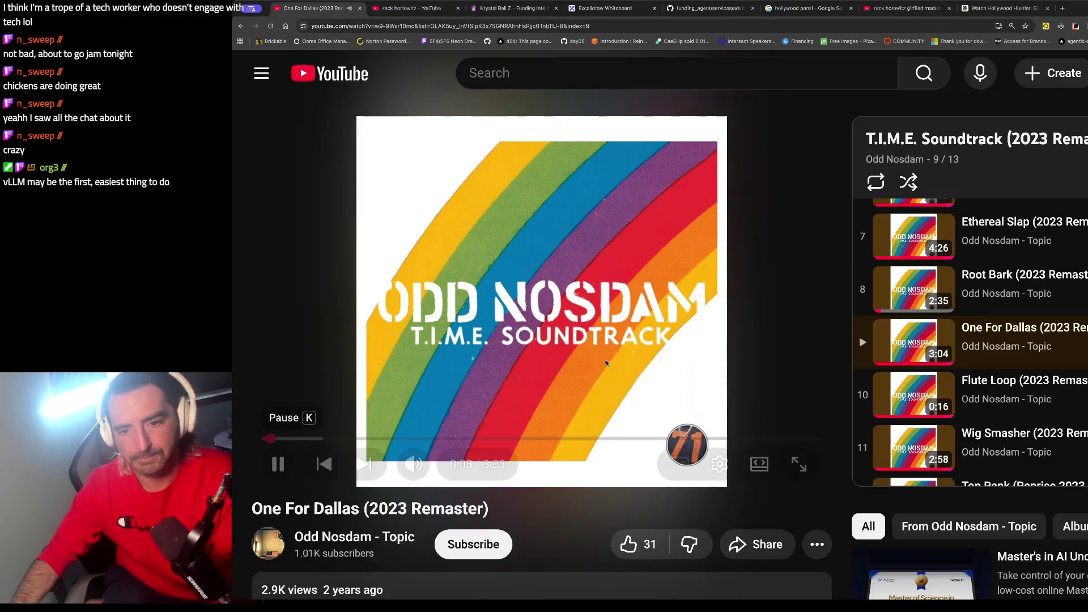
Step: Scroll the music playlist, then move via the zack horowitz results to the hollywood ponzi Google results
scroll(885, 366, "down", 2)
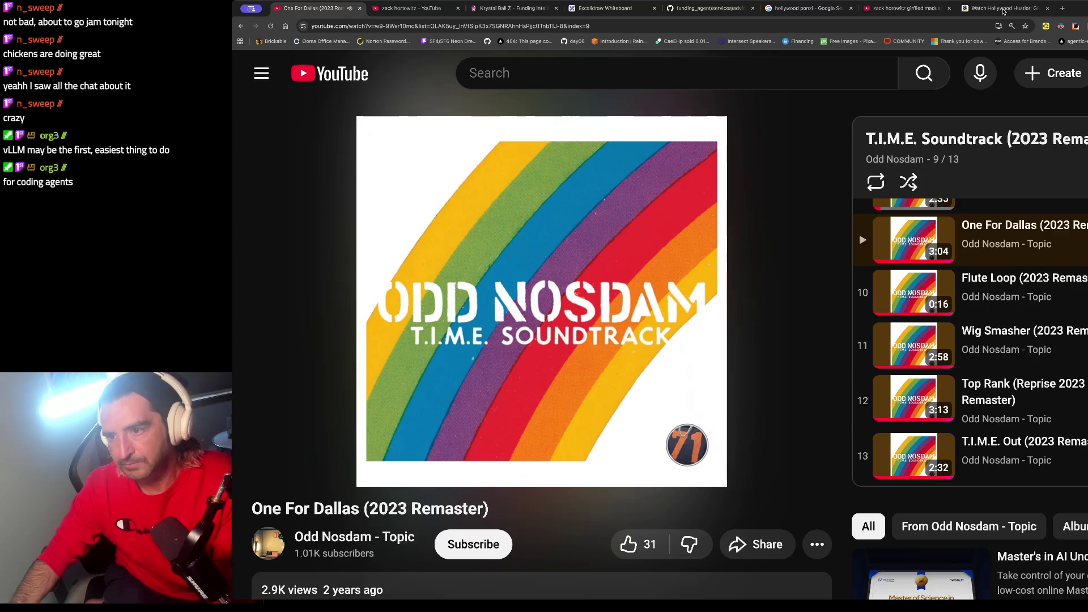
left_click(903, 10)
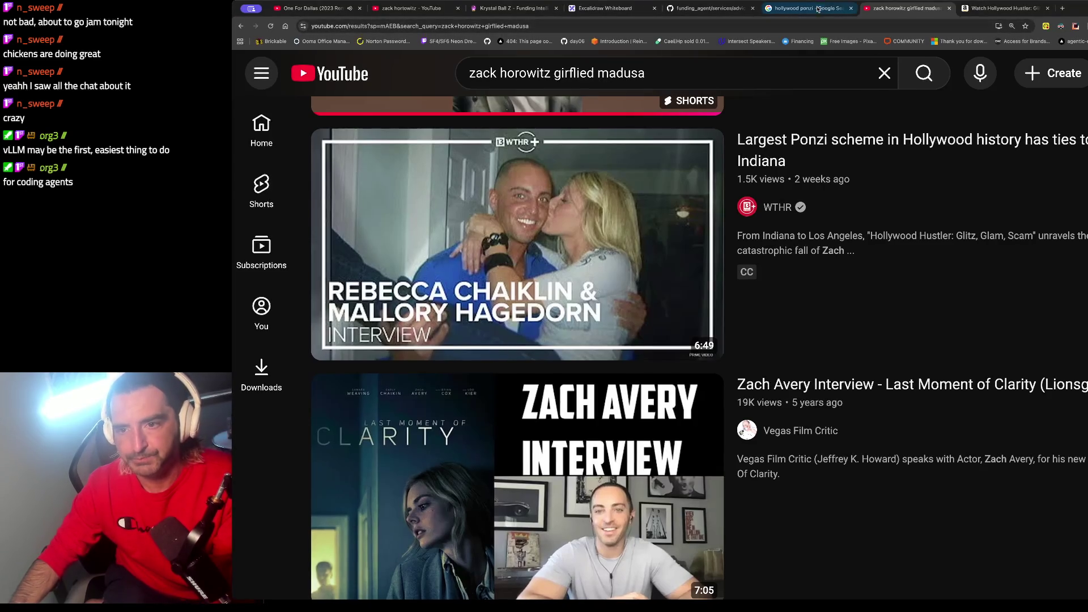
left_click(796, 10)
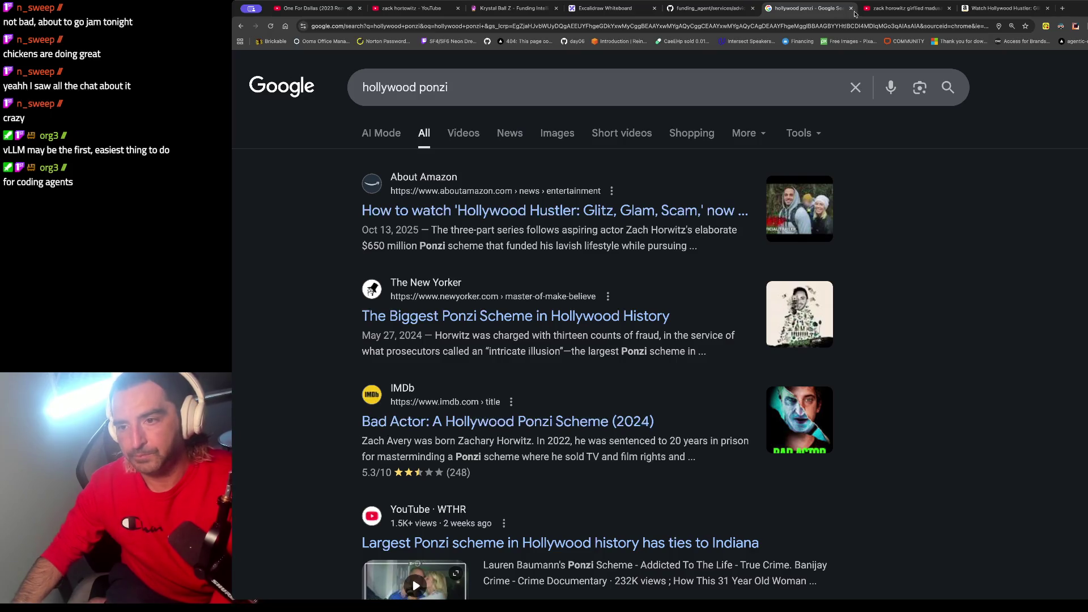
Step: Close the hollywood ponzi results tab and bring the Excalidraw whiteboard to the front
left_click(851, 8)
left_click(609, 8)
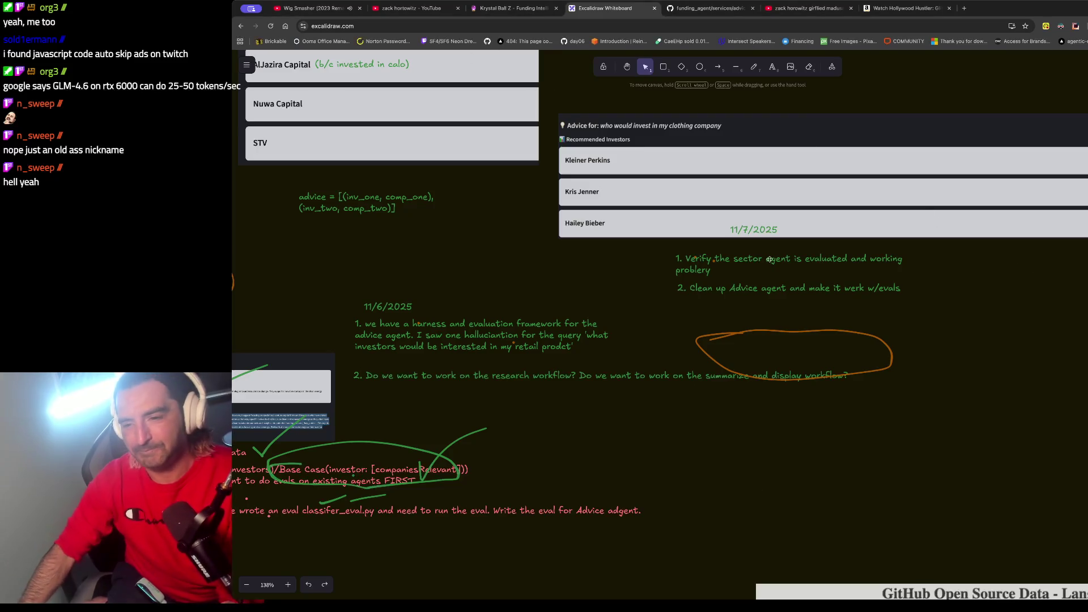
Step: Load linkedin.com in a new tab and open your own LinkedIn profile
scroll(780, 271, "left", 1)
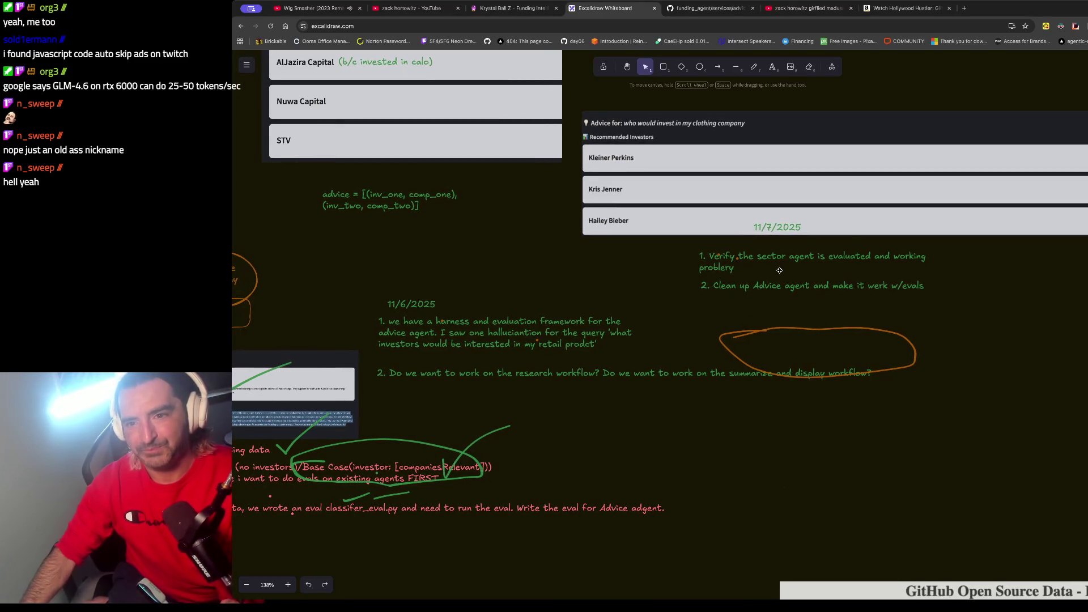
key("ctrl+t")
type("linkedin.com")
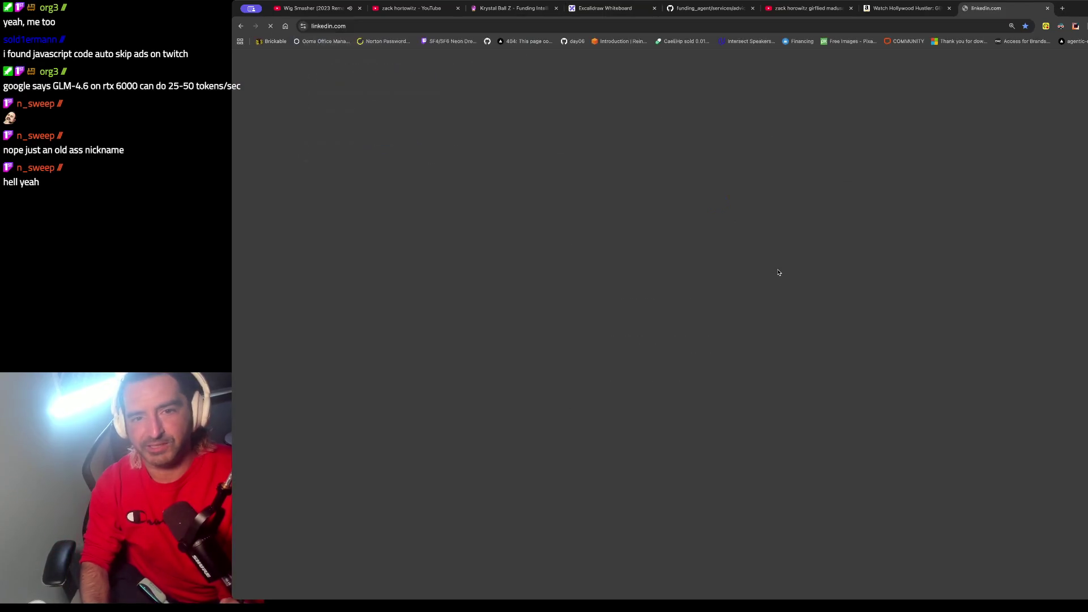
key("Return")
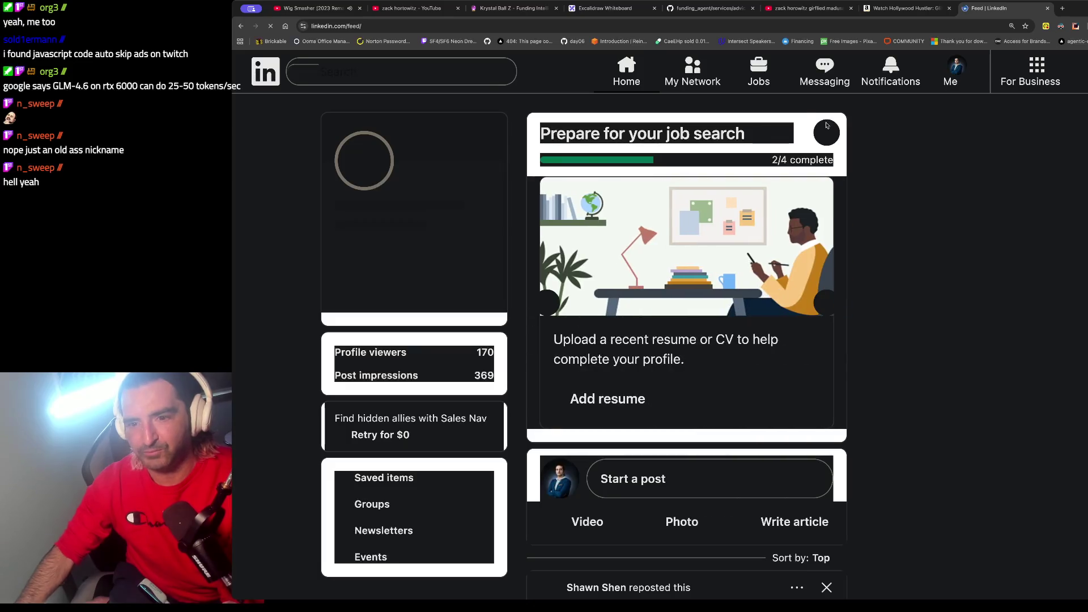
scroll(718, 253, "down", 1)
scroll(719, 253, "down", 4)
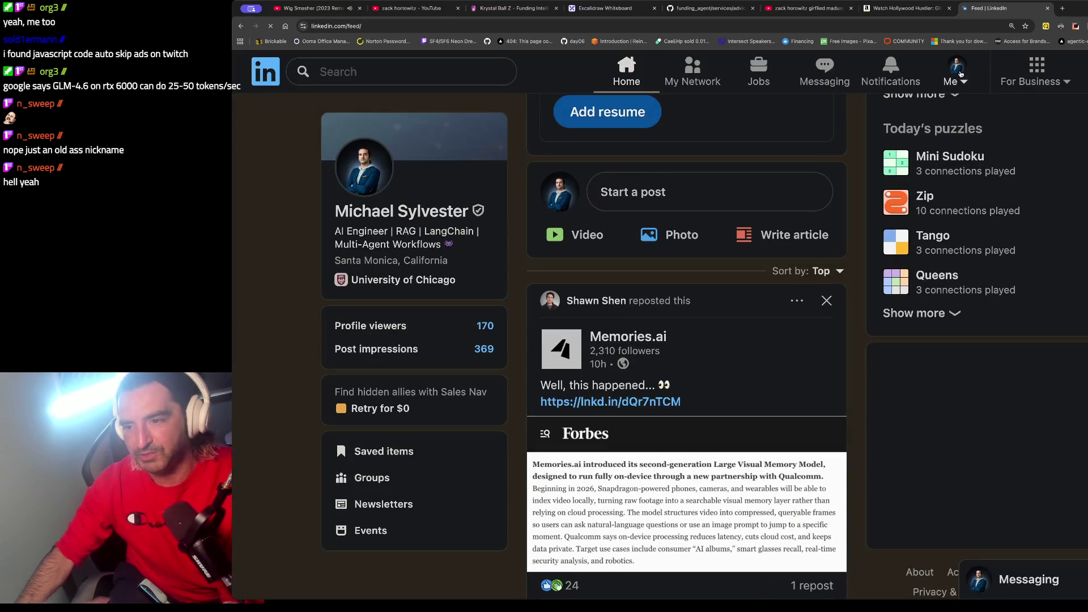
left_click(956, 71)
left_click(847, 191)
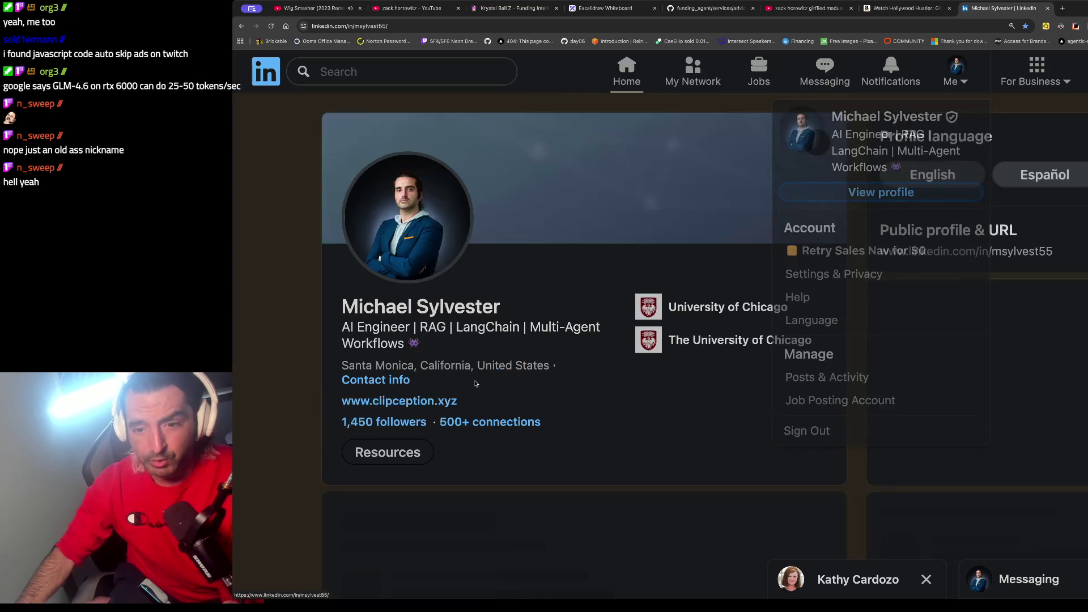
Step: Open the Memories.ai Business Insider article from your post, highlight its headline, then go to Krystal Ball Z
scroll(476, 384, "down", 10)
scroll(476, 383, "down", 10)
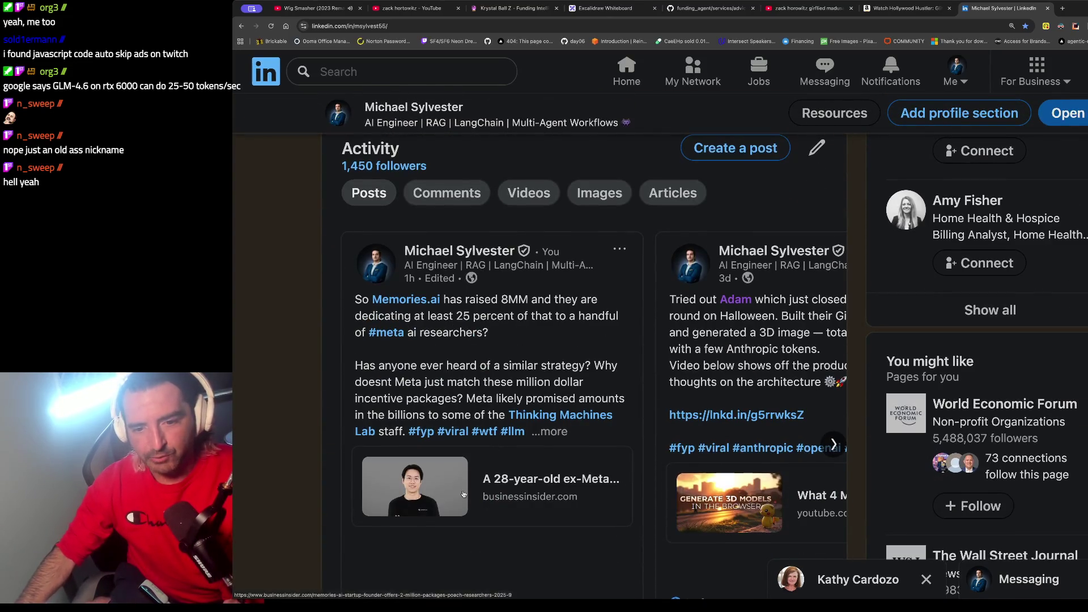
left_click(533, 485)
left_click_drag(478, 243, 480, 281)
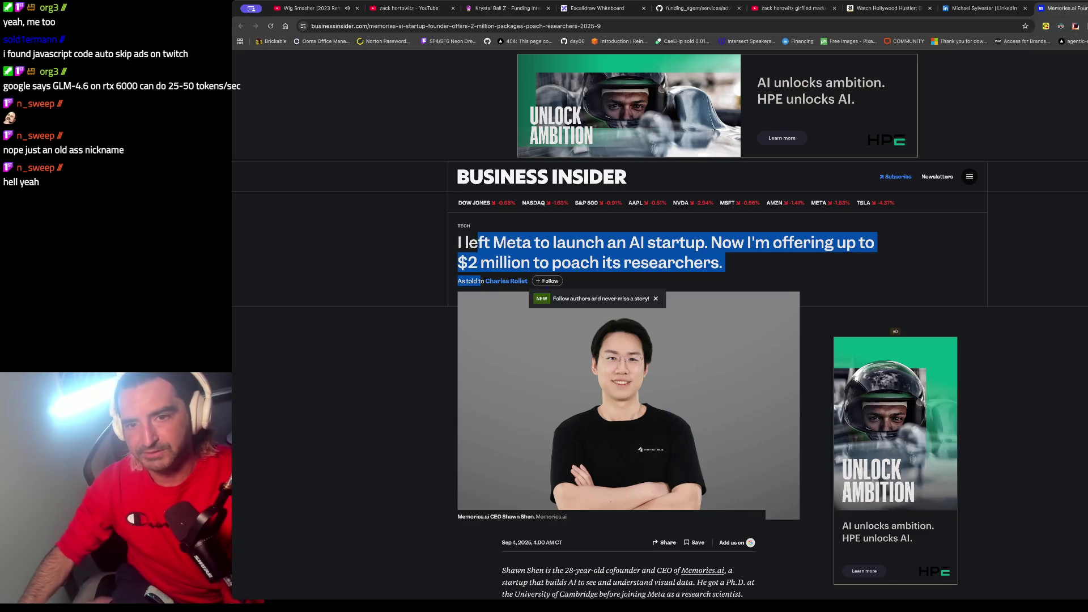
left_click(519, 11)
Step: On Krystal Ball Z's Funding page, find 'memories' with the page search
left_click(268, 159)
left_click(268, 153)
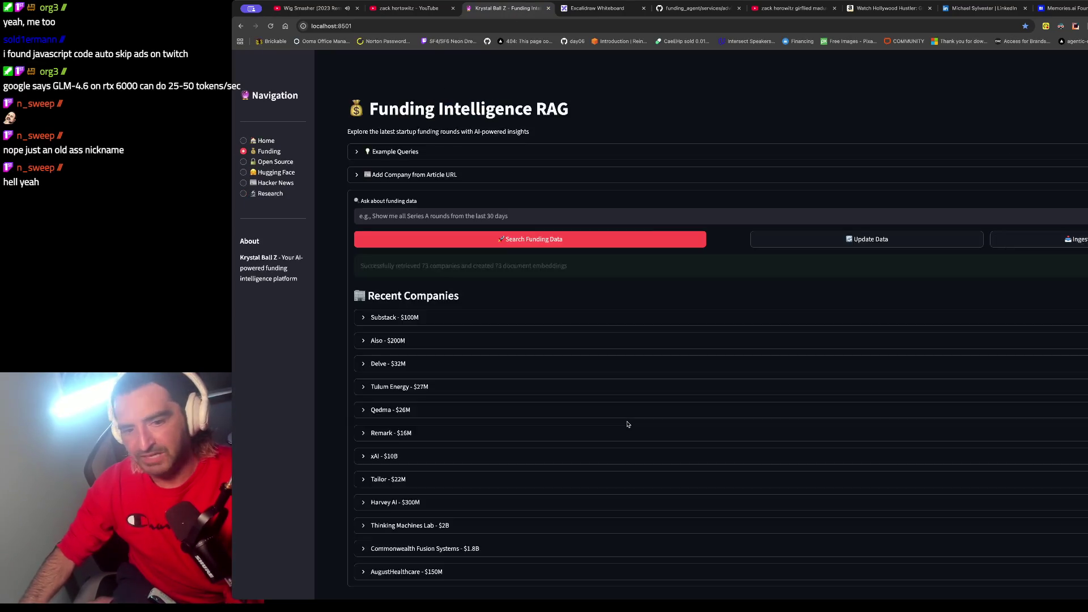
scroll(627, 424, "down", 5)
key("ctrl+f")
type("memories")
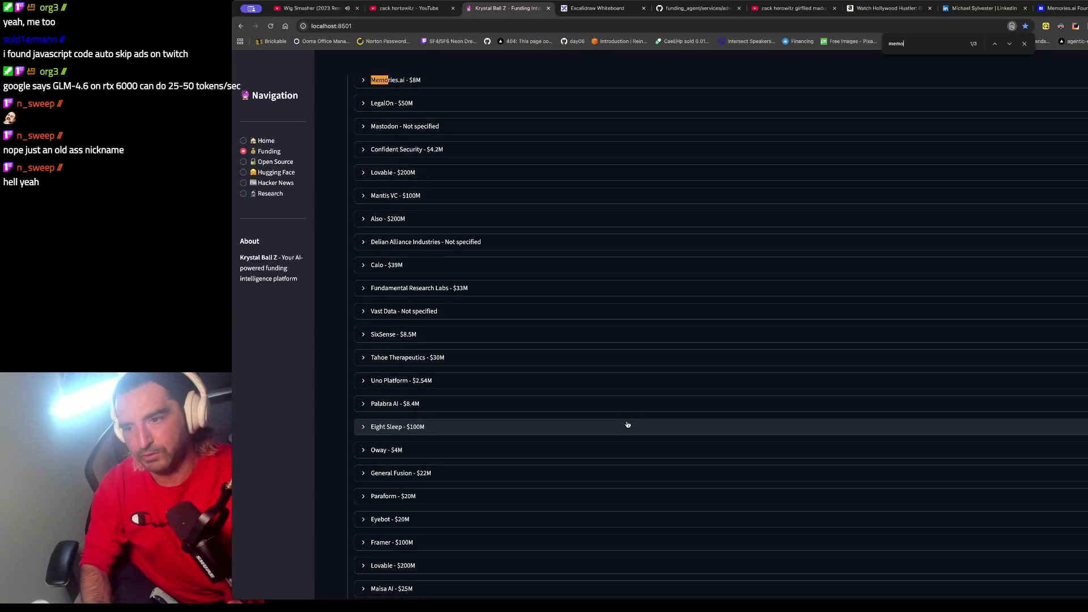
scroll(553, 213, "up", 2)
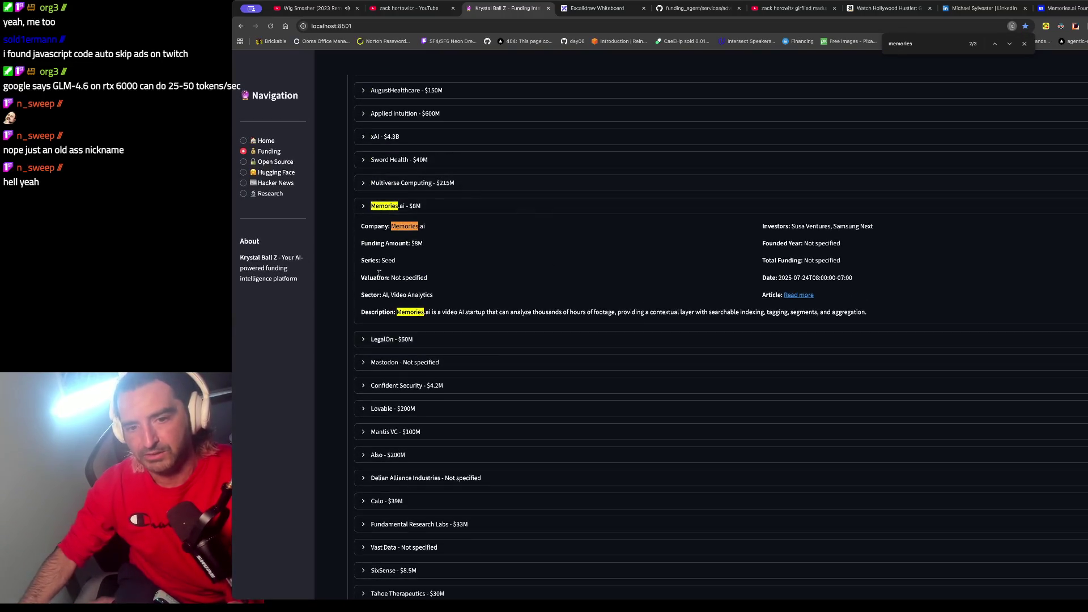
Step: Select the Memories.ai $8M seed entry details, zoom to 150%, then return to the Business Insider article
mouse_move(368, 246)
left_mouse_down()
mouse_move(600, 389)
mouse_move(675, 245)
left_mouse_up()
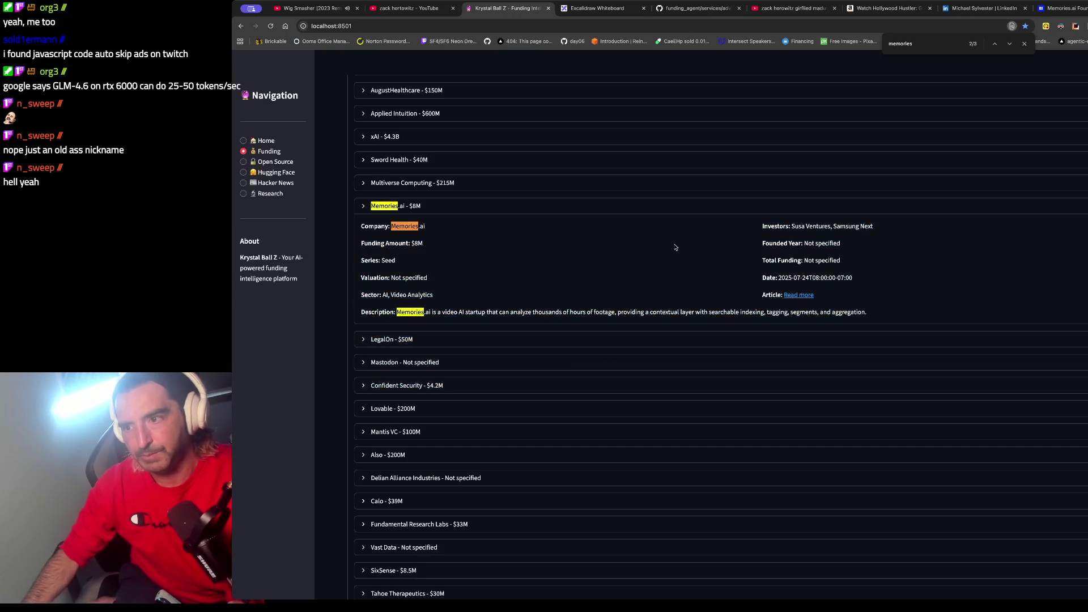
left_click_drag(925, 308, 451, 199)
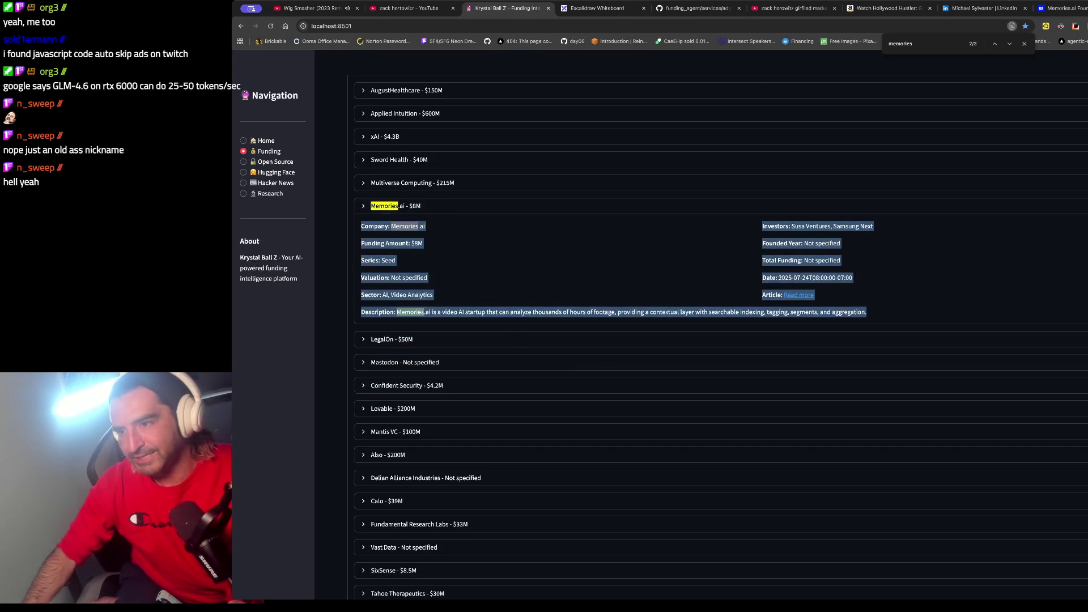
left_click(451, 197)
key("ctrl+plus")
key("ctrl+plus")
key("ctrl+plus")
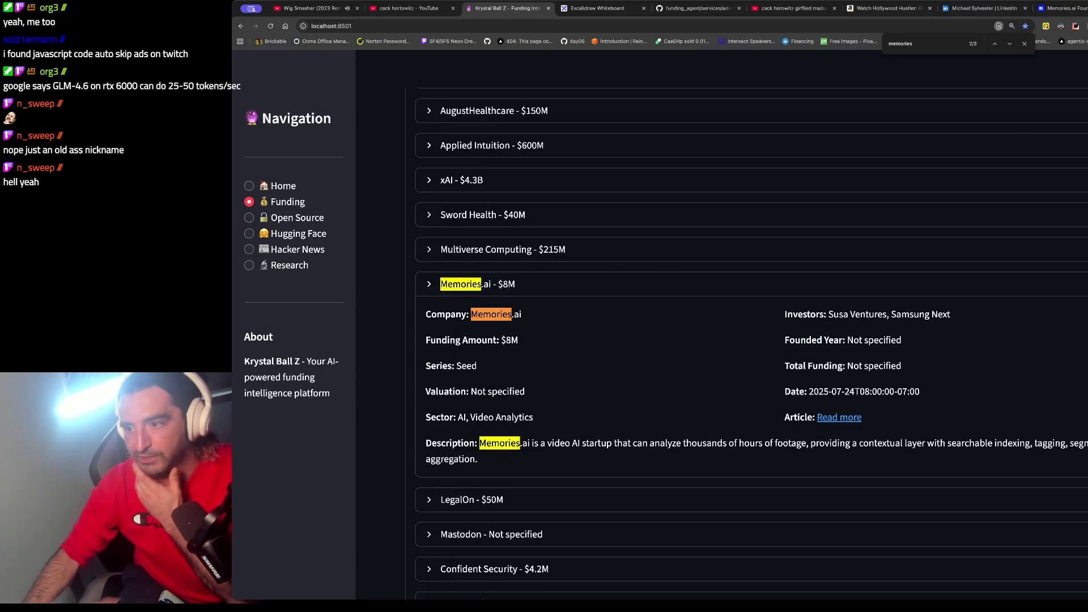
left_click(1070, 14)
scroll(944, 210, "down", 4)
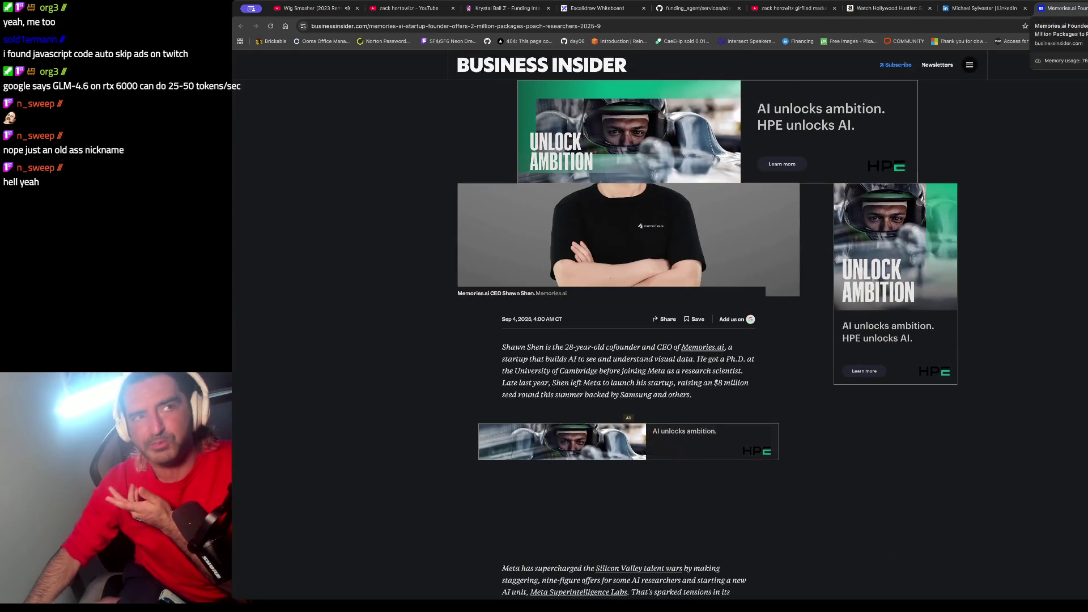
Step: Close the Business Insider Memories.ai article and switch back to the Excalidraw whiteboard
scroll(1081, 183, "up", 2)
scroll(702, 245, "up", 2)
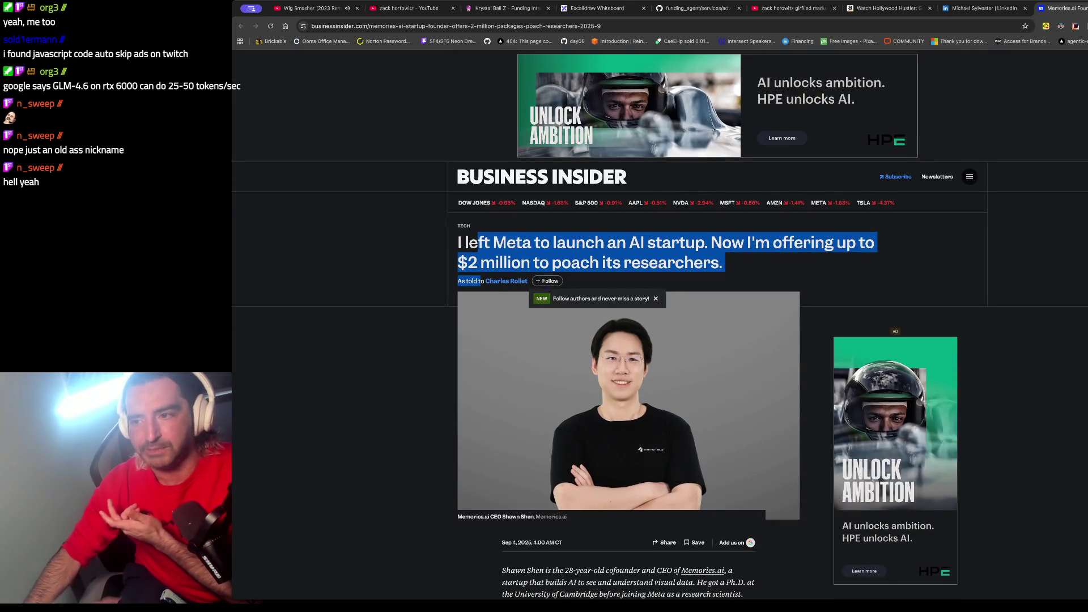
key("ctrl+w")
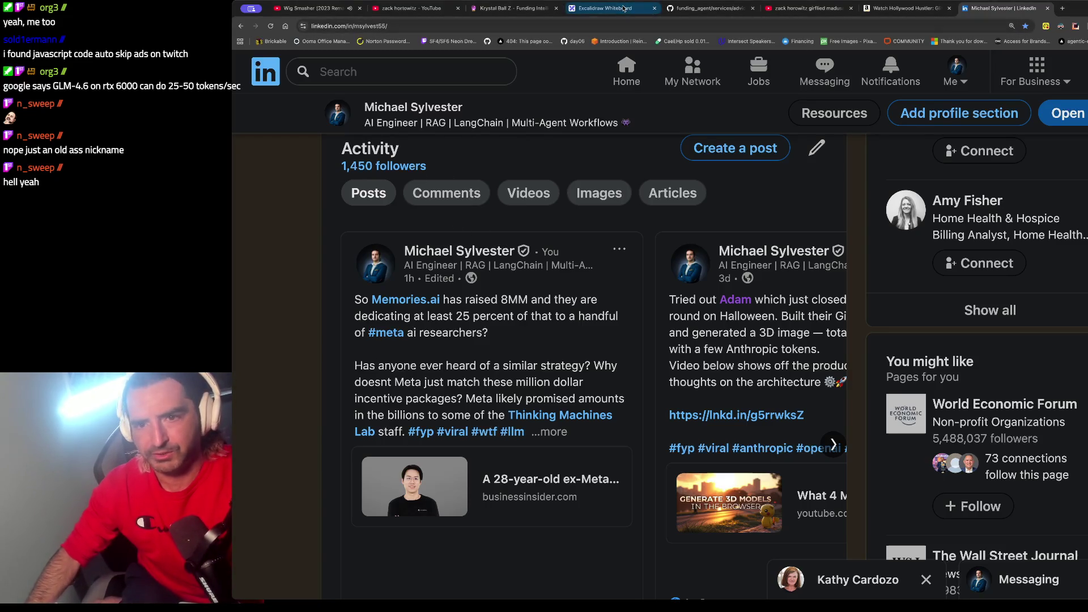
left_click(606, 8)
scroll(874, 301, "down", 1)
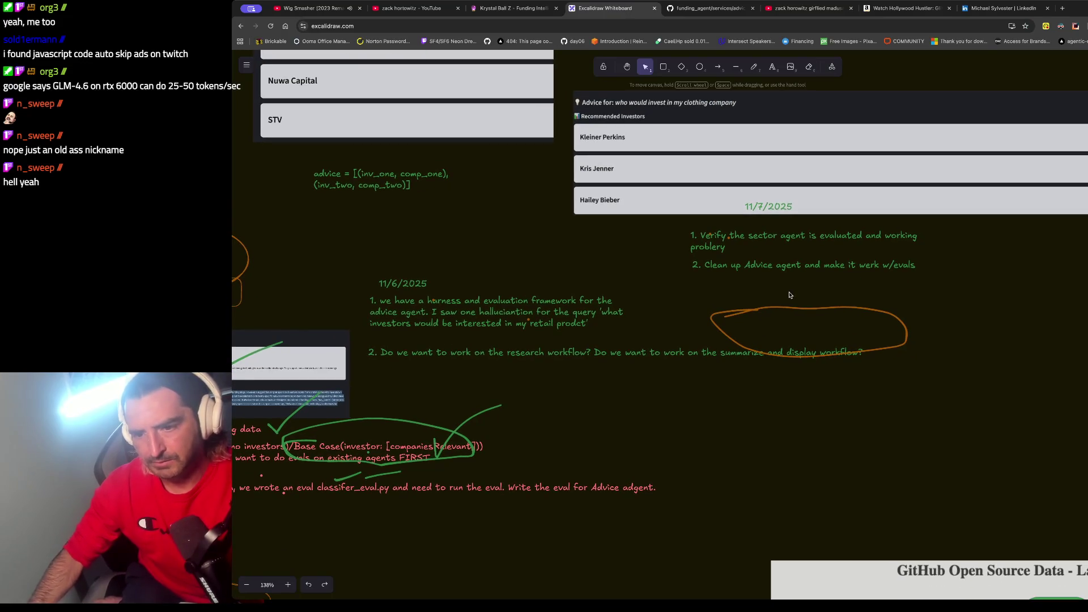
Step: Nudge the orange ellipse, undo the move, and switch to the iTerm2 terminal
left_click_drag(754, 304, 744, 280)
key("ctrl+z")
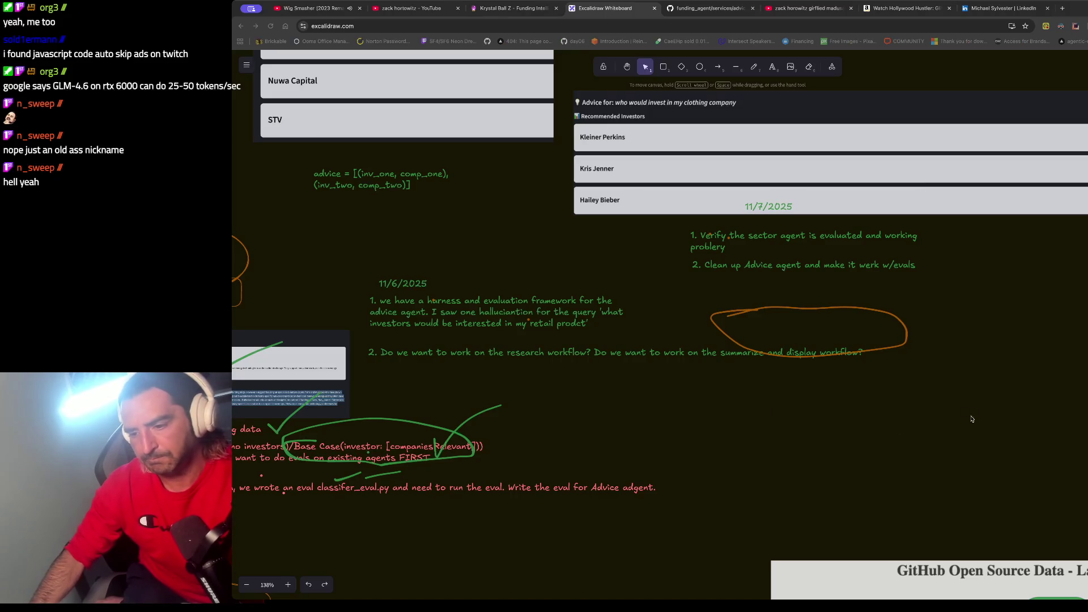
key("super+Tab")
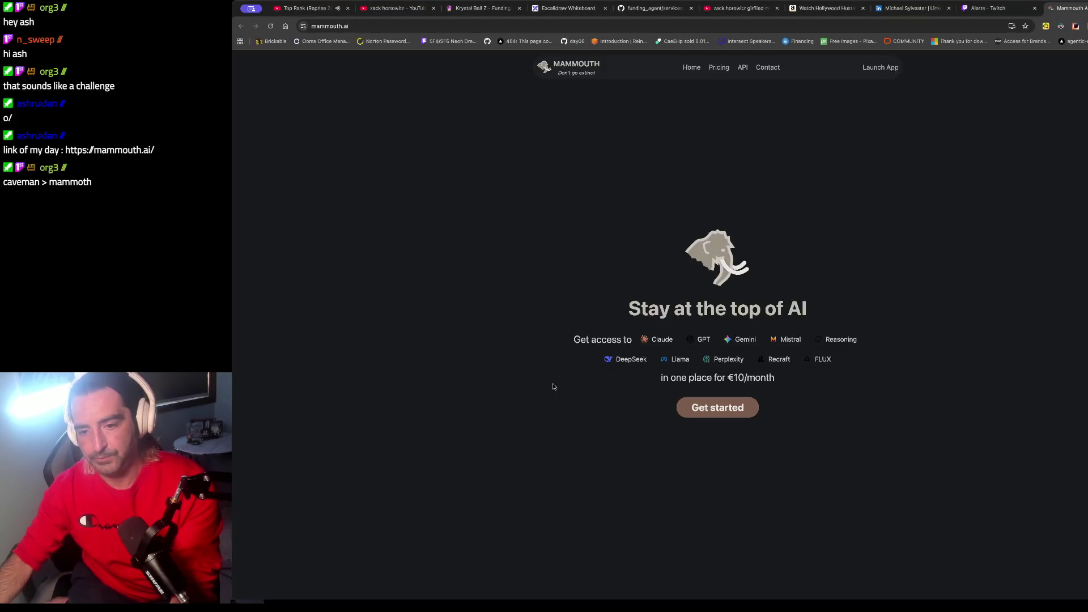
Step: Open a testimonial's LinkedIn post, return to the Mammouth page, and zoom it to 175%
scroll(553, 386, "down", 5)
scroll(553, 386, "up", 8)
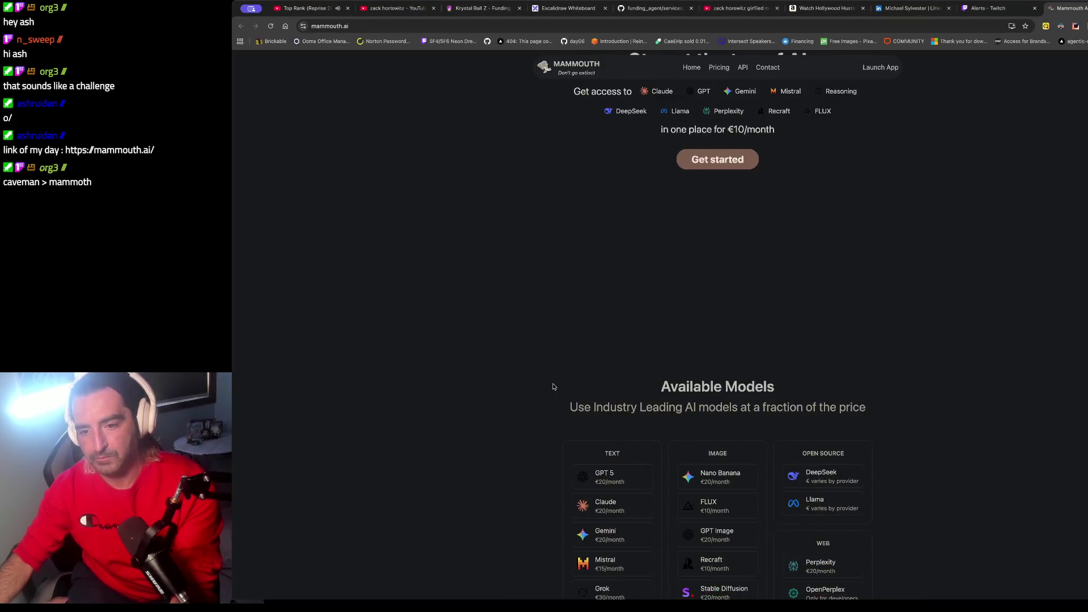
scroll(554, 386, "down", 15)
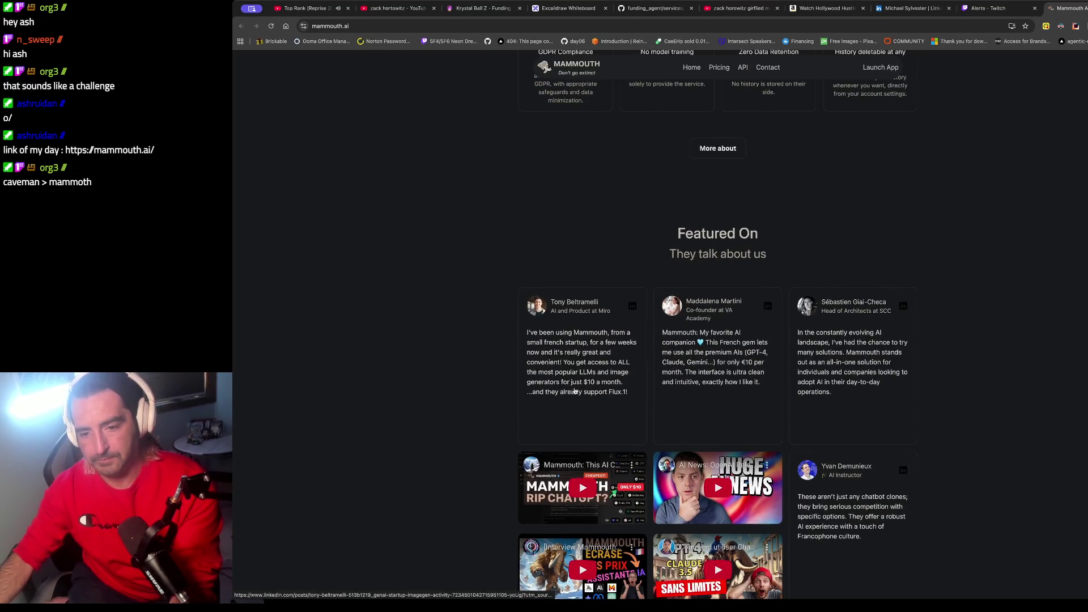
left_click(555, 354)
key("ctrl+shift+Tab")
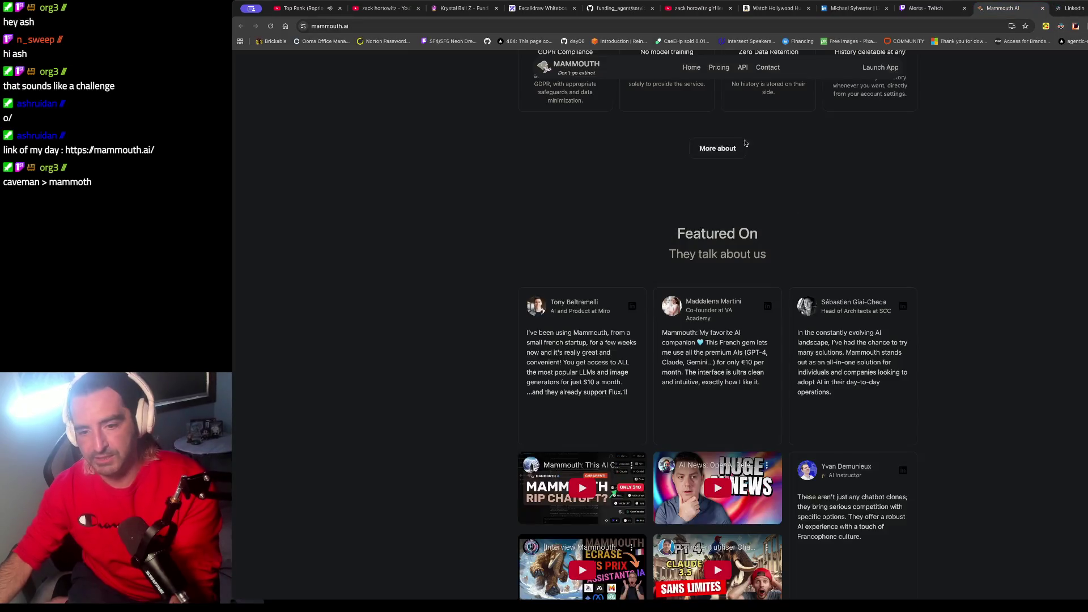
key("ctrl+plus")
key("ctrl+plus")
key("ctrl+plus")
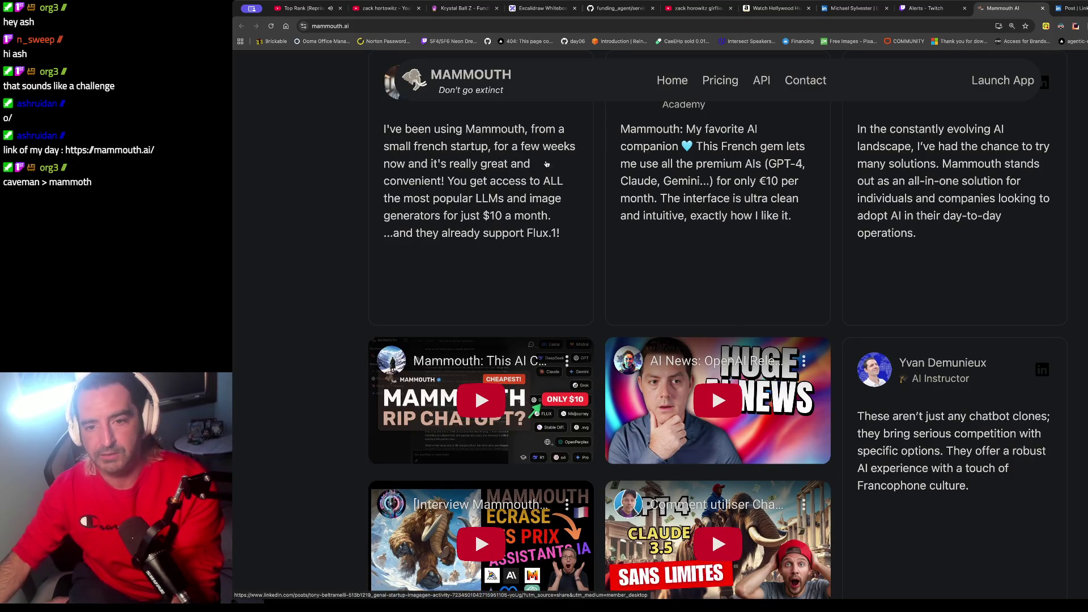
scroll(486, 166, "up", 2)
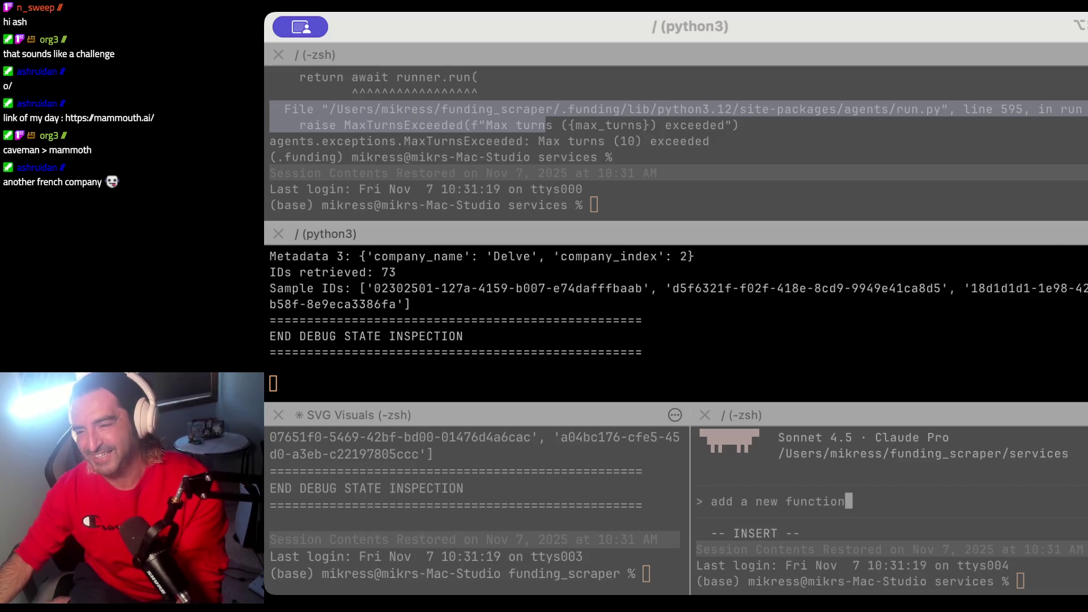
Step: Switch to the Excalidraw whiteboard and select the 11/7 note about verifying the sector agent
key("super+Tab")
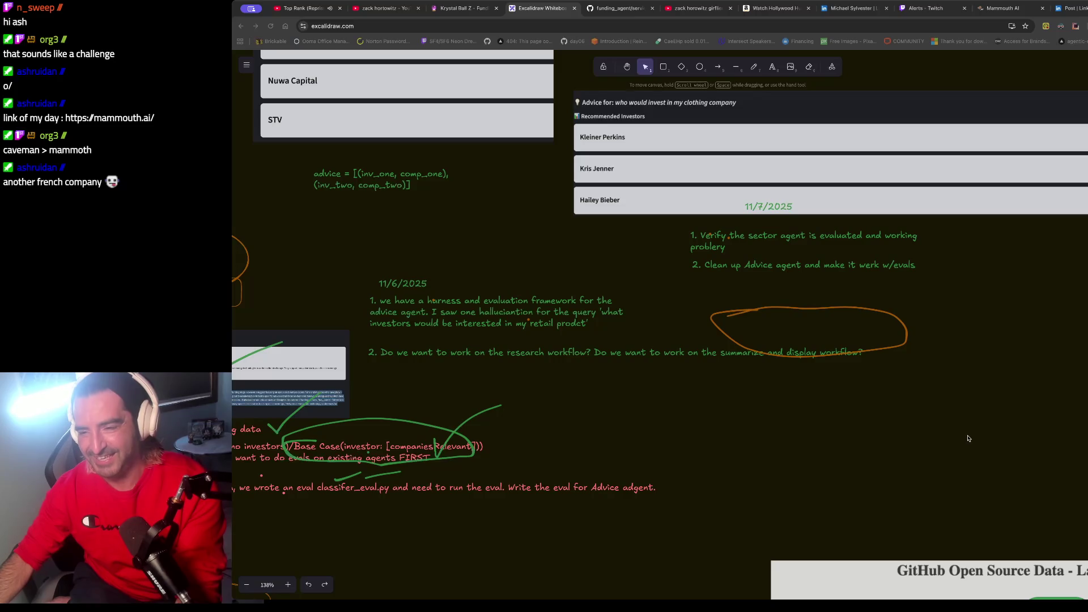
left_click(743, 241)
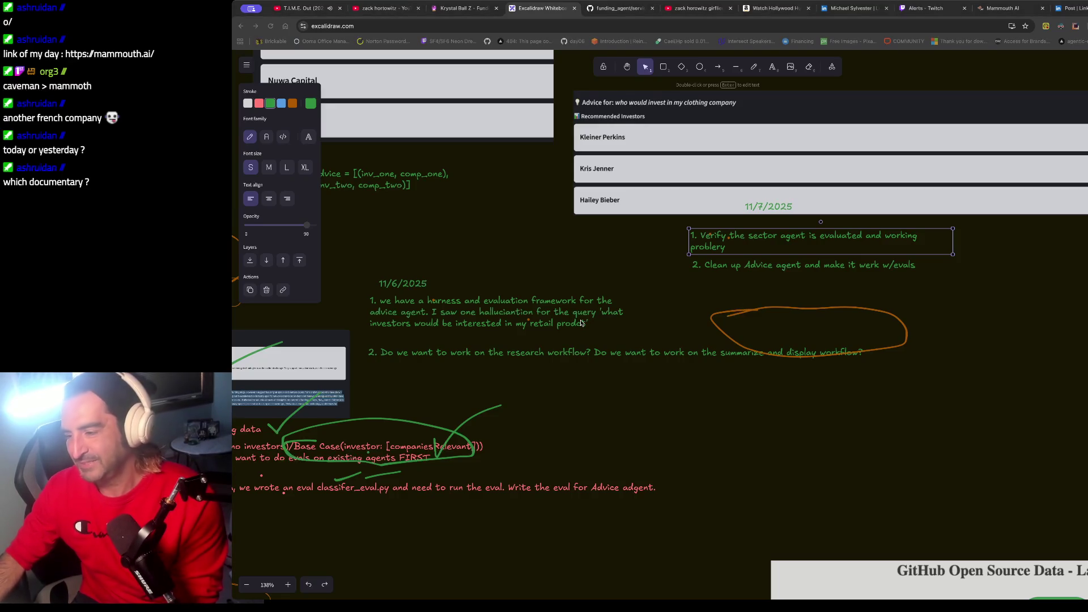
key("ctrl+t")
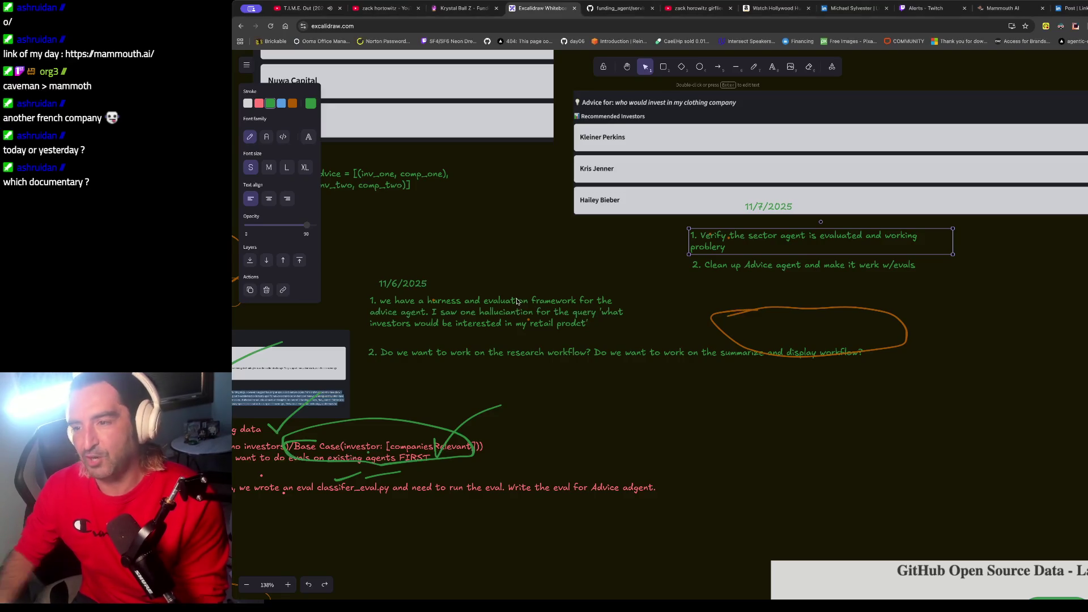
Step: Search Google for 'hollywood hustler amazon prime', skim the results, then return to the Excalidraw whiteboard
type("ho")
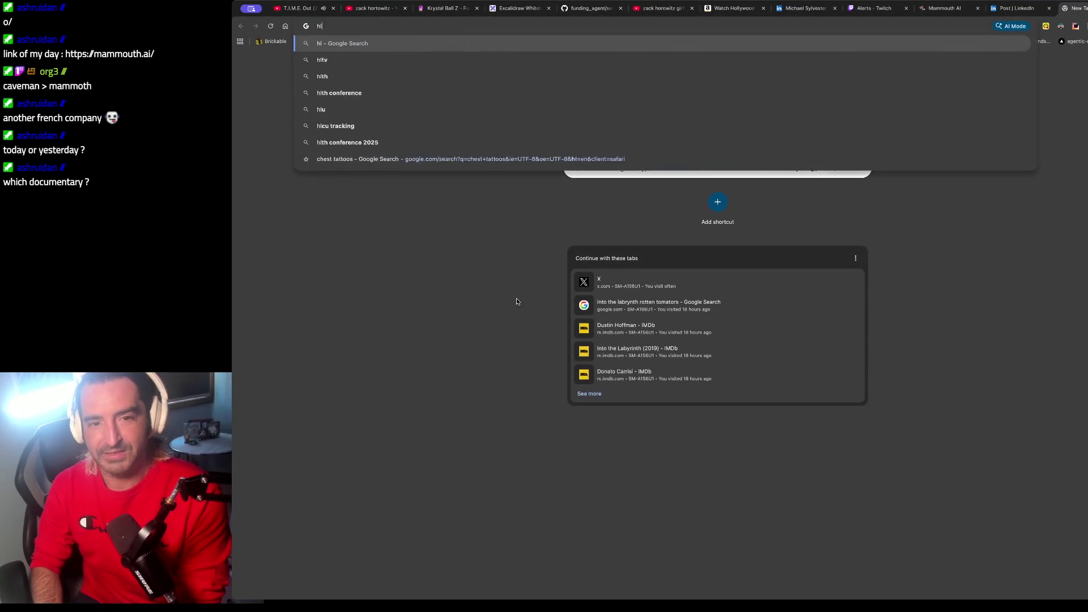
type("ll")
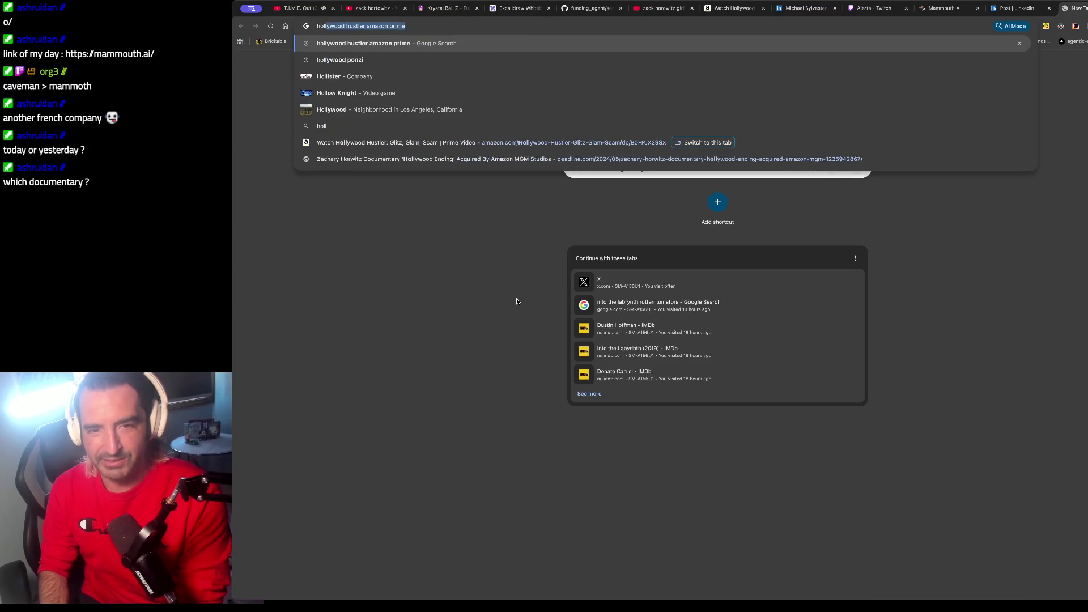
key("Return")
scroll(507, 334, "down", 2)
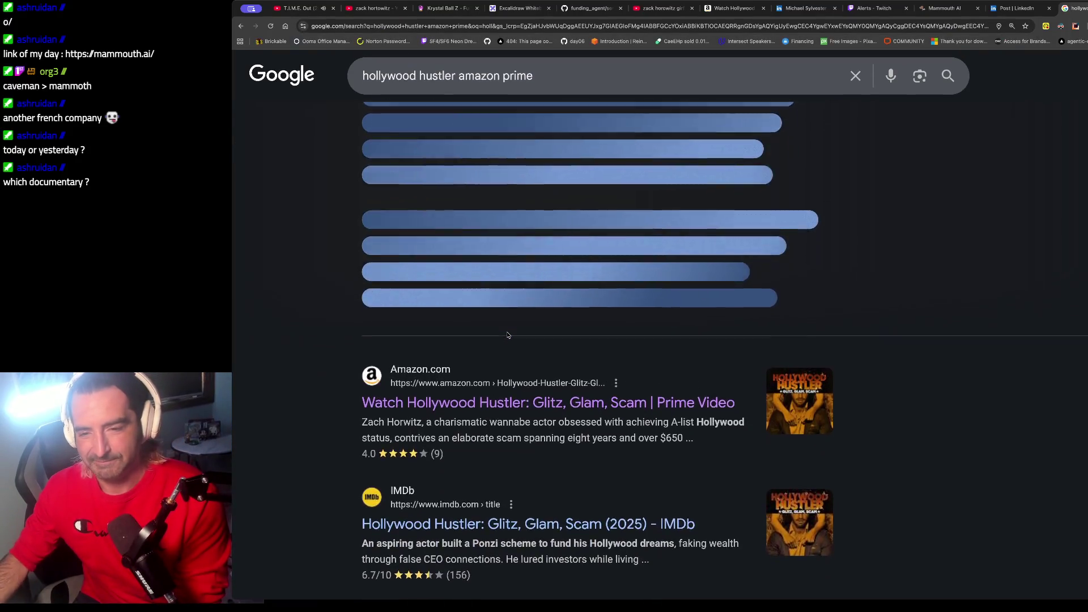
scroll(567, 208, "up", 3)
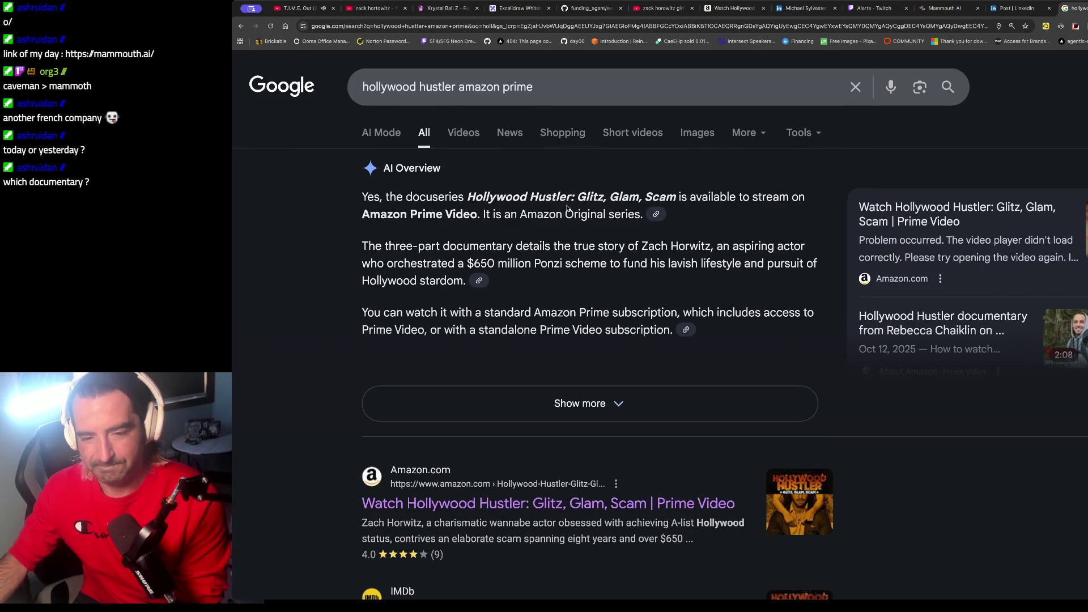
scroll(566, 208, "down", 3)
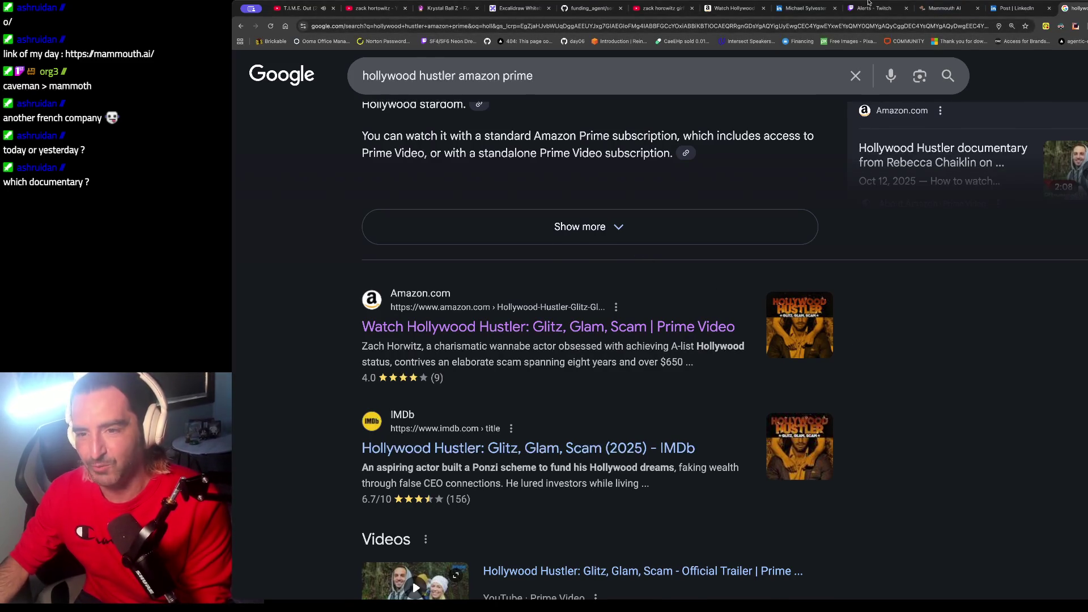
left_click(536, 12)
scroll(501, 231, "down", 5, "ctrl")
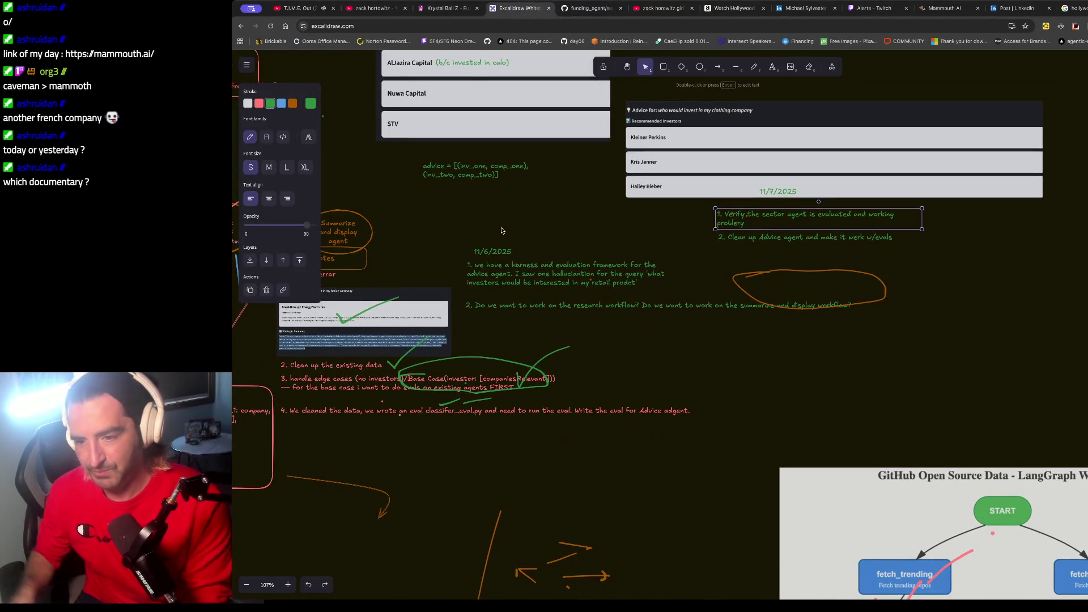
scroll(501, 231, "up", 5, "ctrl")
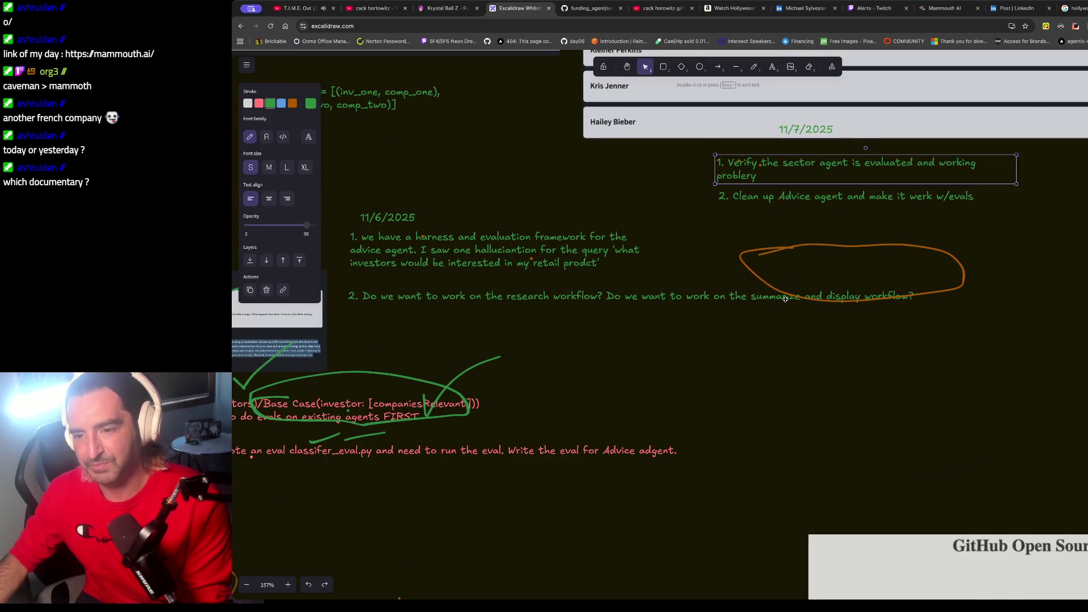
scroll(785, 299, "up", 1)
scroll(785, 299, "right", 1)
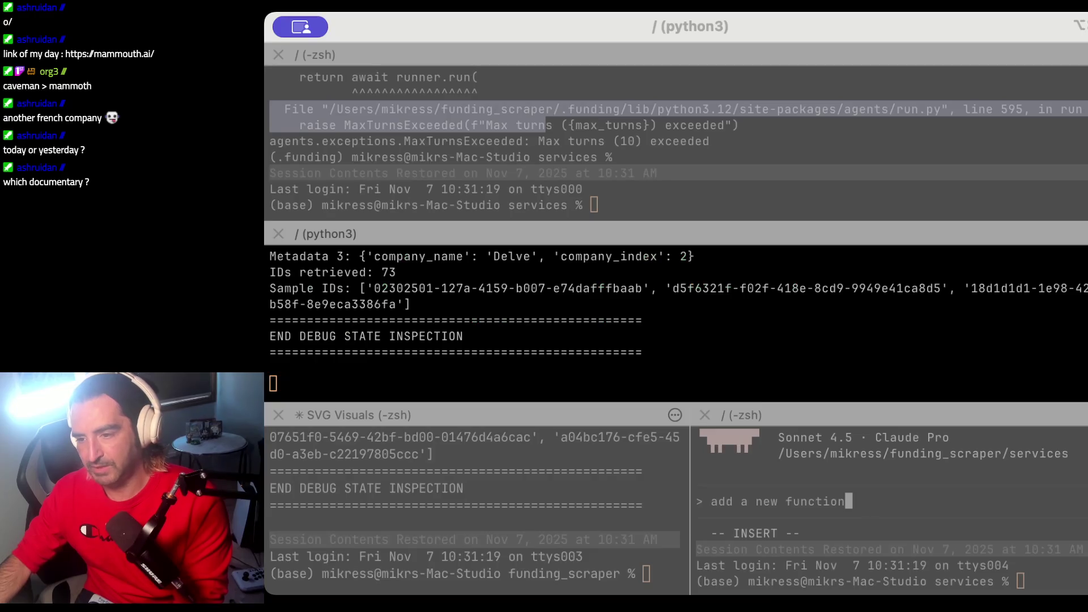
Step: Drag the python3 output pane into iTerm2's bottom shell row, then go back to the Excalidraw board
left_click(838, 252)
scroll(606, 383, "up", 5)
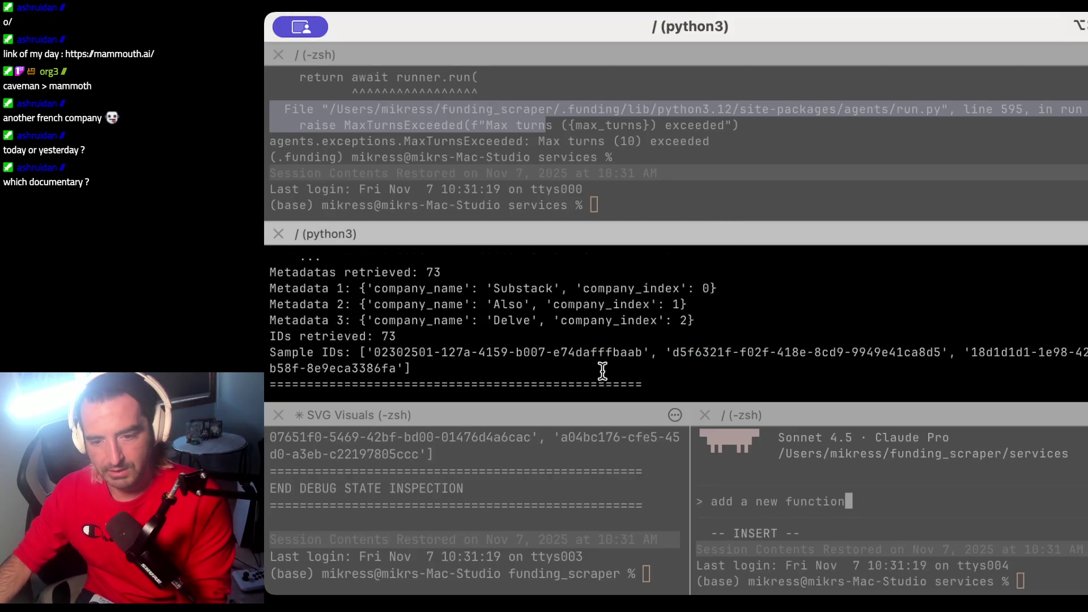
left_click_drag(735, 248, 735, 338)
left_click(735, 339)
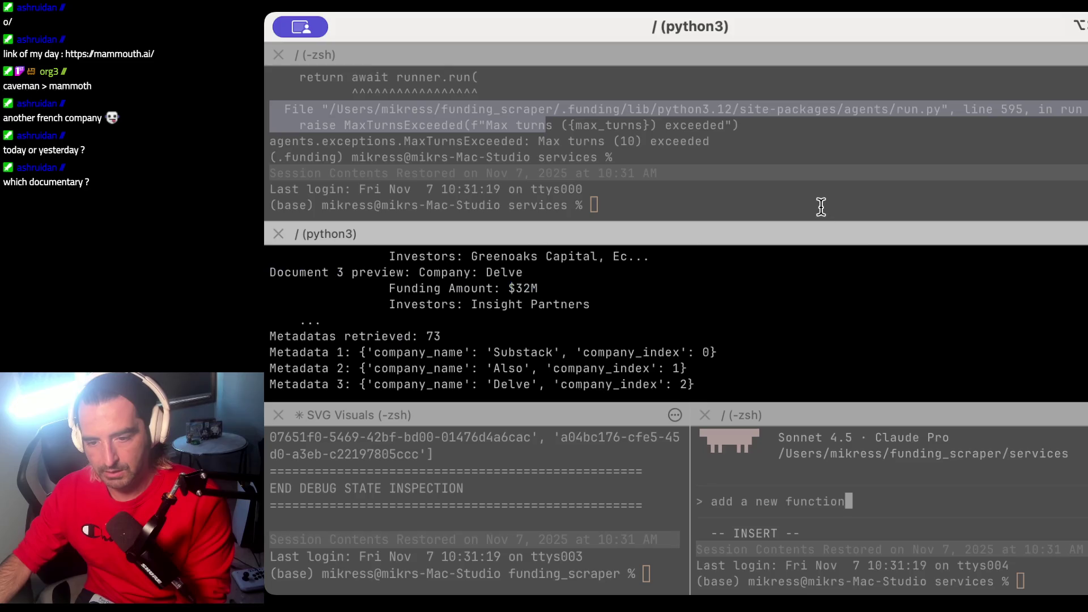
left_click_drag(816, 238, 792, 470)
left_click(660, 202)
key("super+Tab")
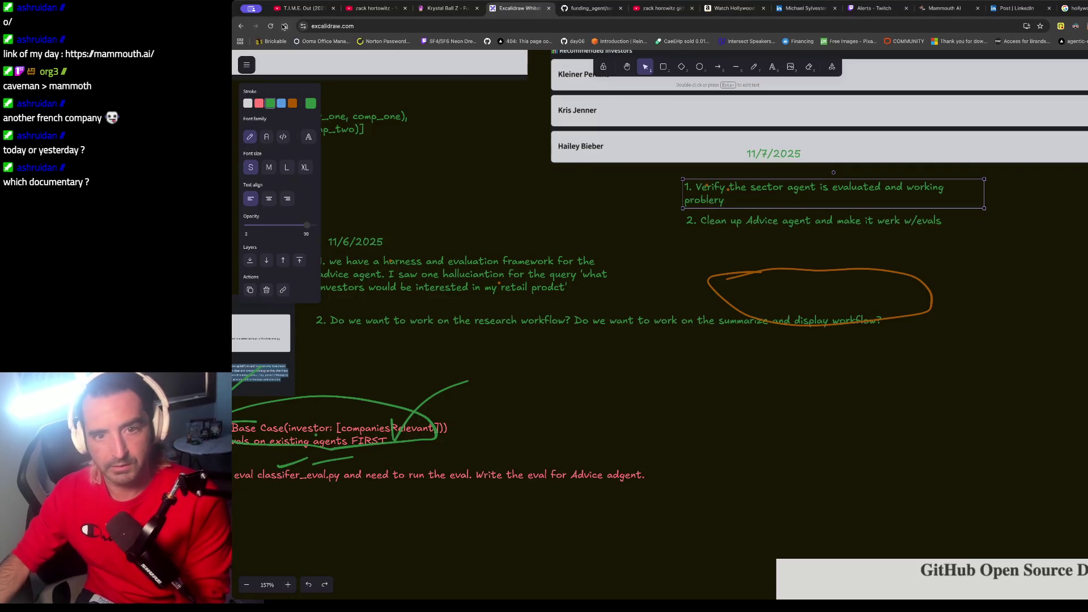
Step: Glance over the T.I.M.E. Out (2023 Remaster) YouTube page, then load 'discord' in a new tab
left_click(303, 8)
scroll(1011, 347, "down", 6)
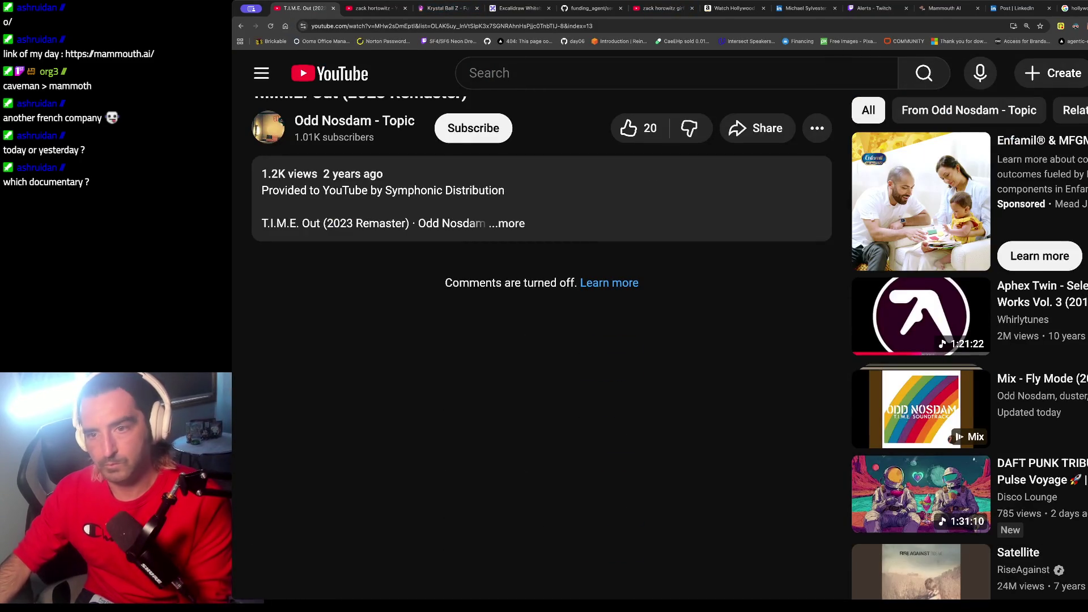
key("ctrl+t")
type("discord")
key("Return")
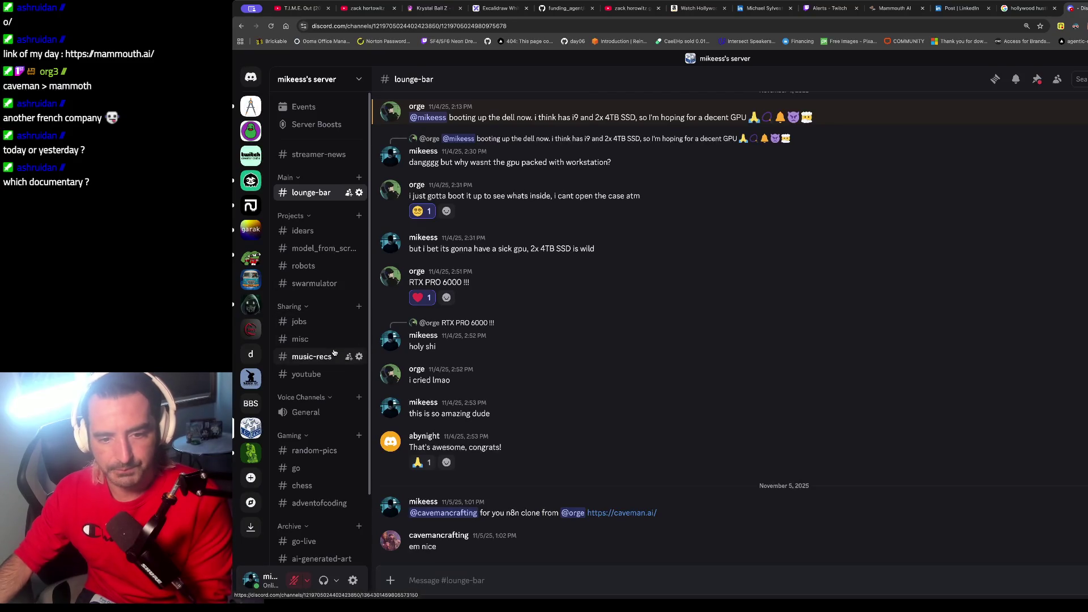
Step: Open #music-recs and launch the shared OLM cLOUDDEAD YouTube link
left_click(331, 355)
scroll(494, 311, "up", 10)
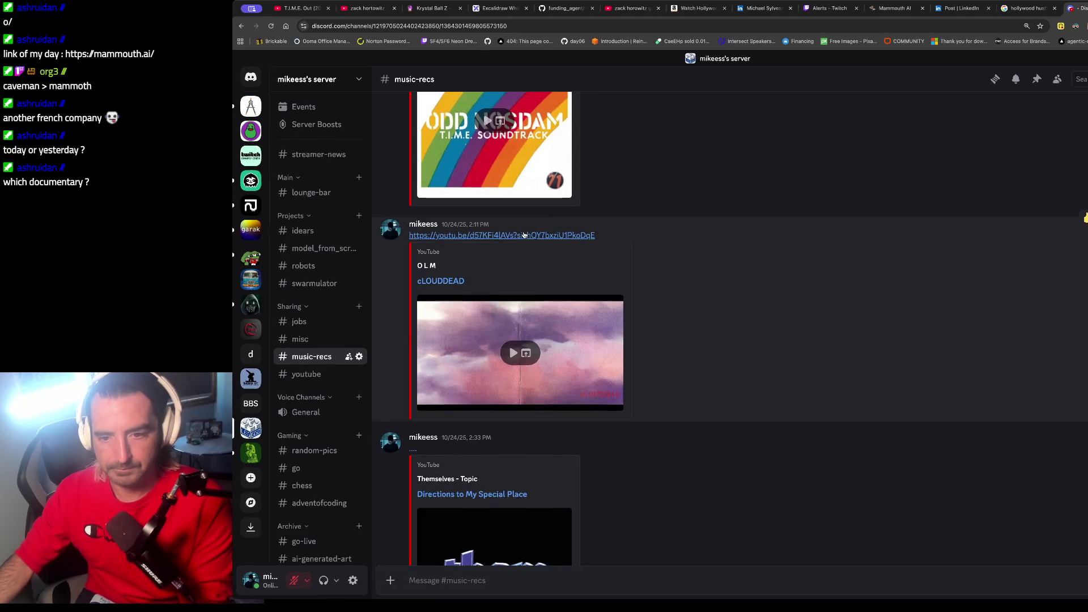
left_click(501, 235)
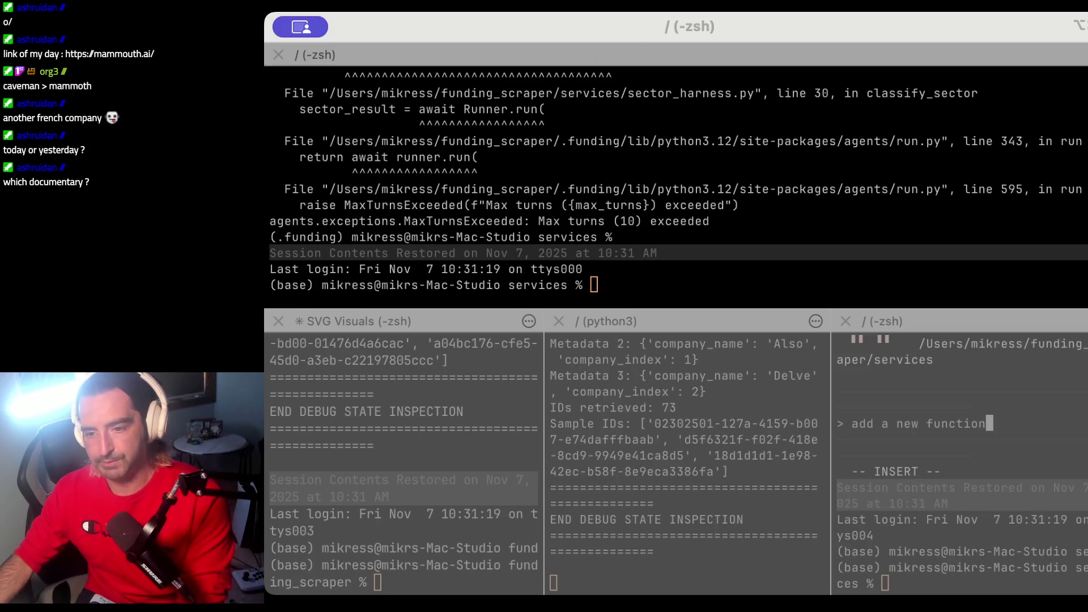
Step: Clear the top pane's screen and print the working directory with pwd
left_click(991, 263)
left_click_drag(509, 188, 513, 237)
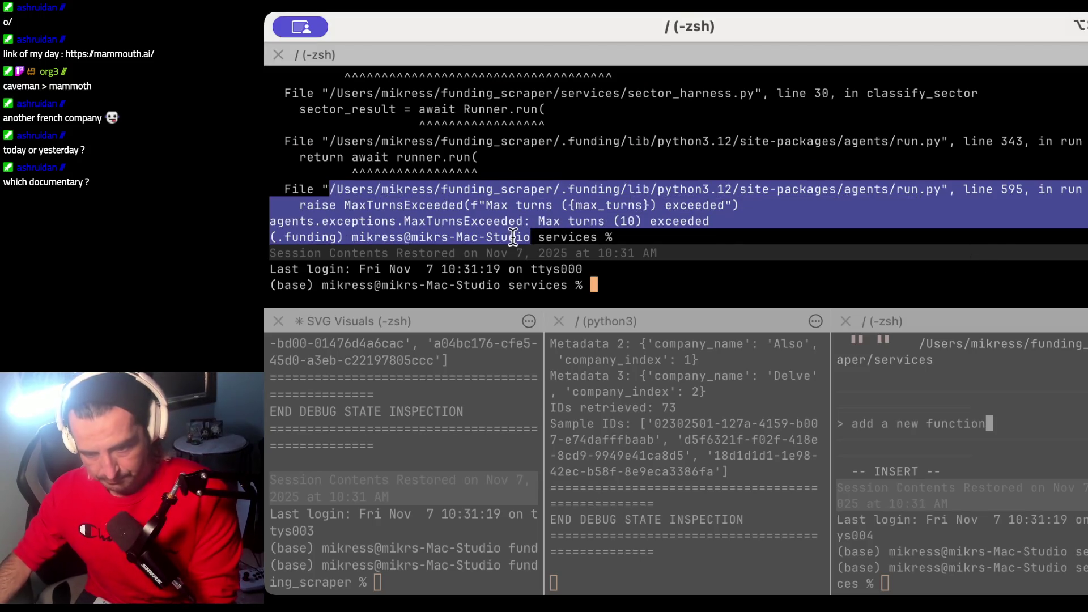
left_click(560, 236)
type("clj")
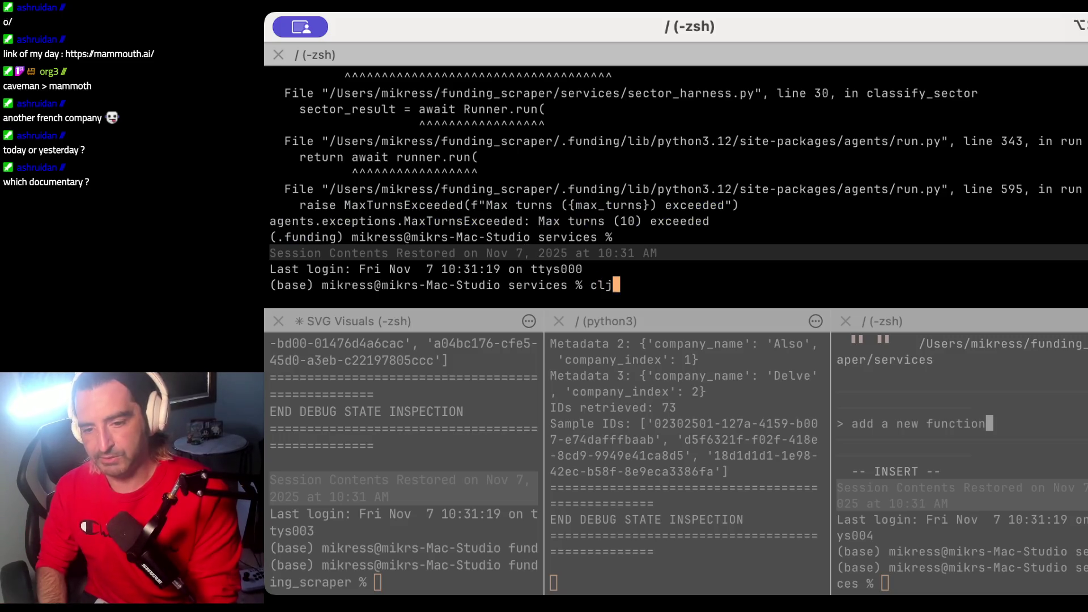
key("BackSpace")
type("ear")
key("Return")
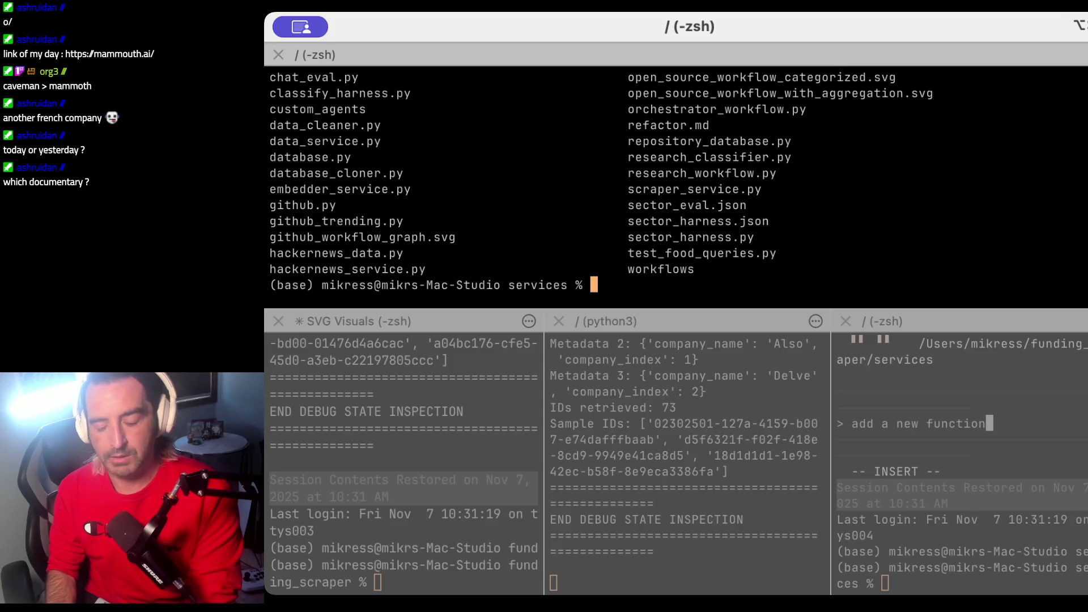
type("pwd")
key("Return")
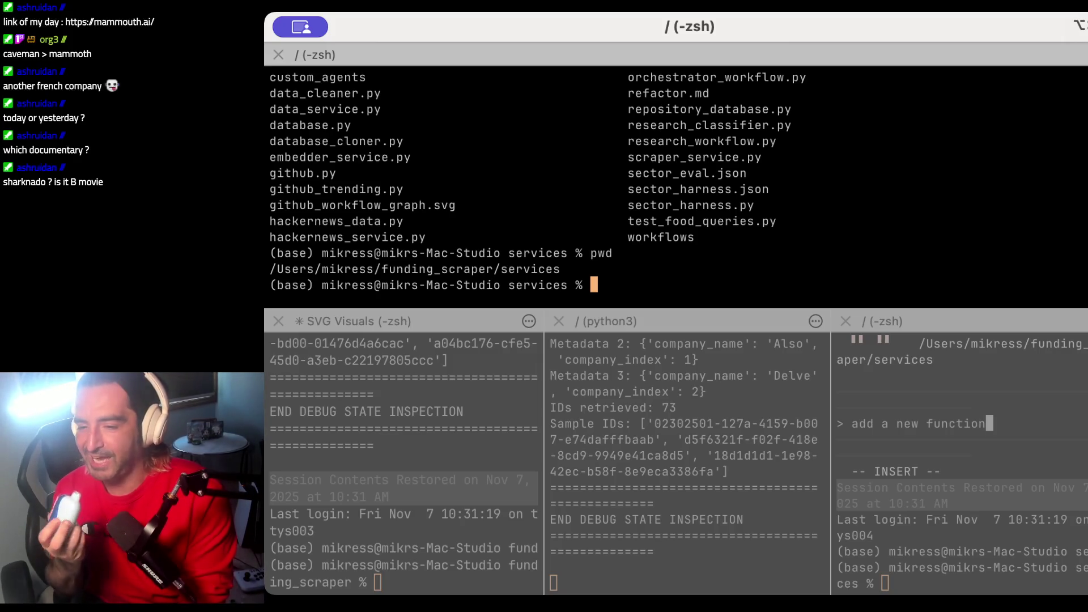
Step: Run 'conda deactivate' to leave the base environment and check pwd again
type("c")
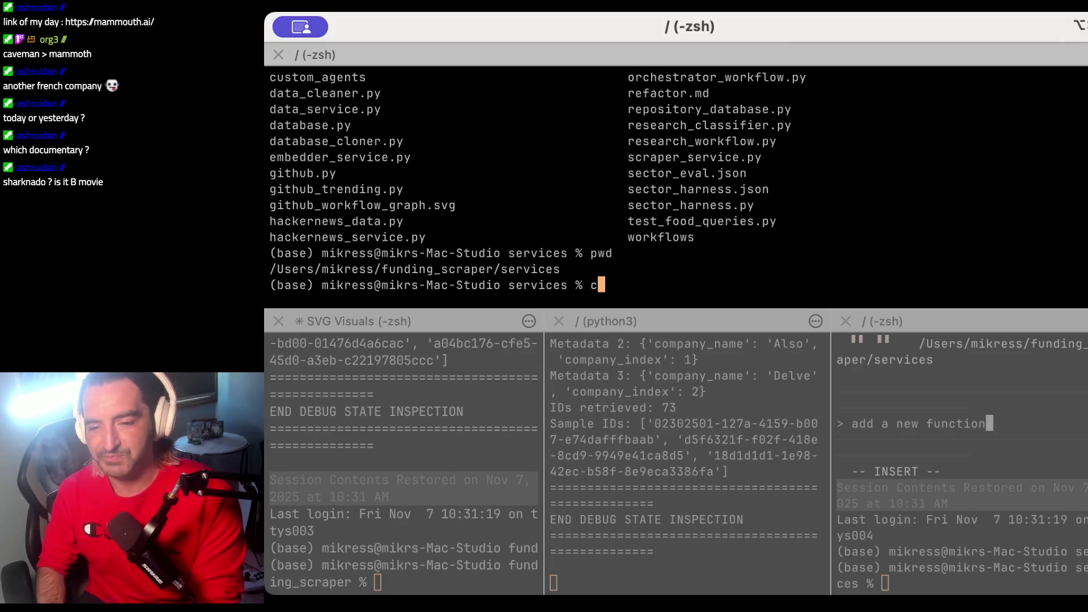
type("onda deac")
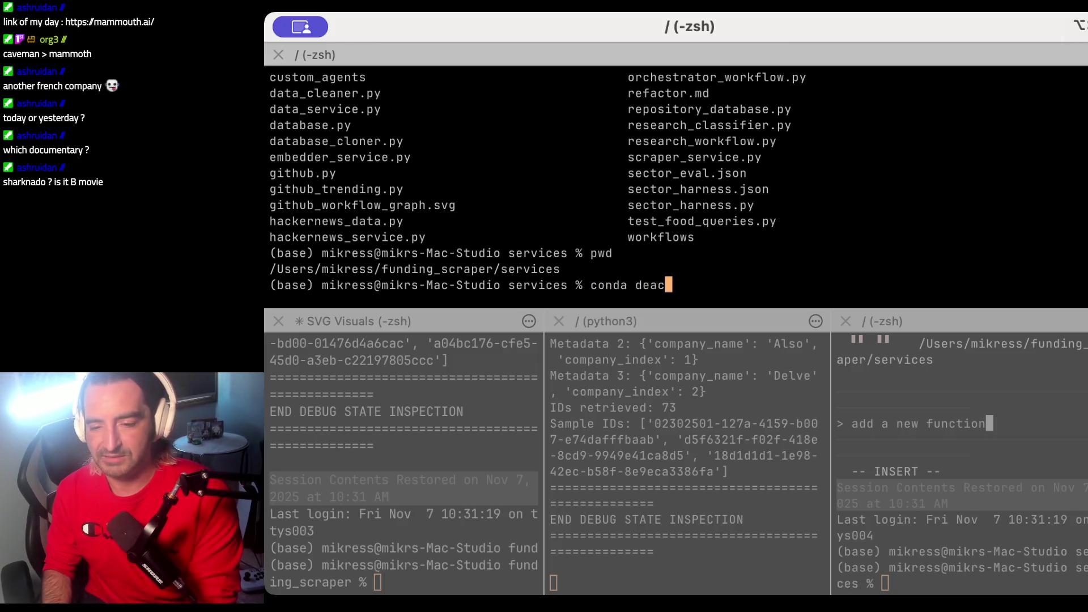
type("tivate")
key("Return")
type("pwd")
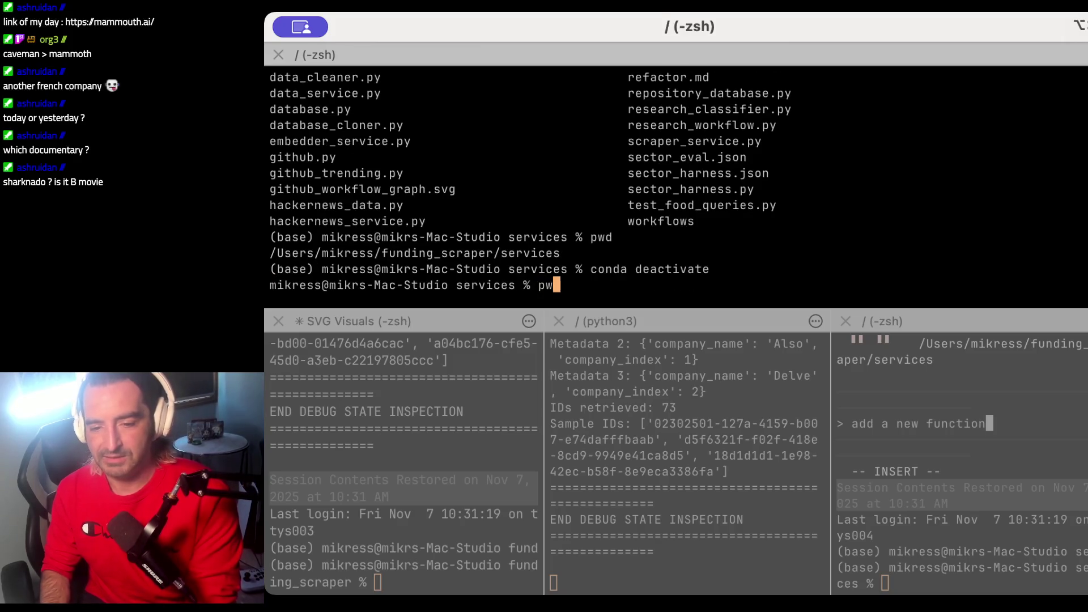
key("Return")
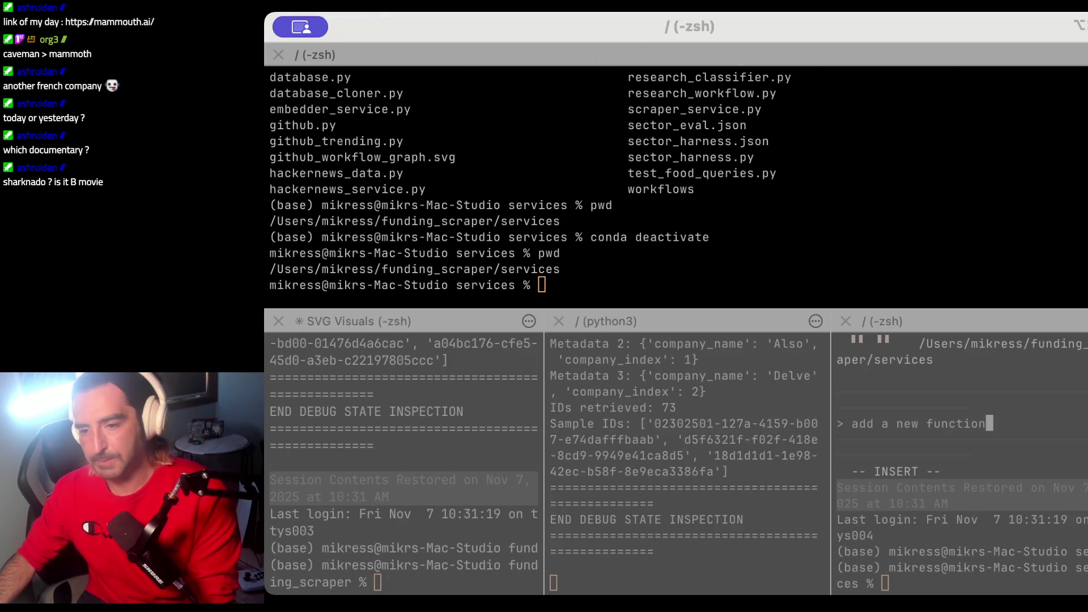
Step: List the services folder with ls and scroll back down to the prompt
left_click(587, 278)
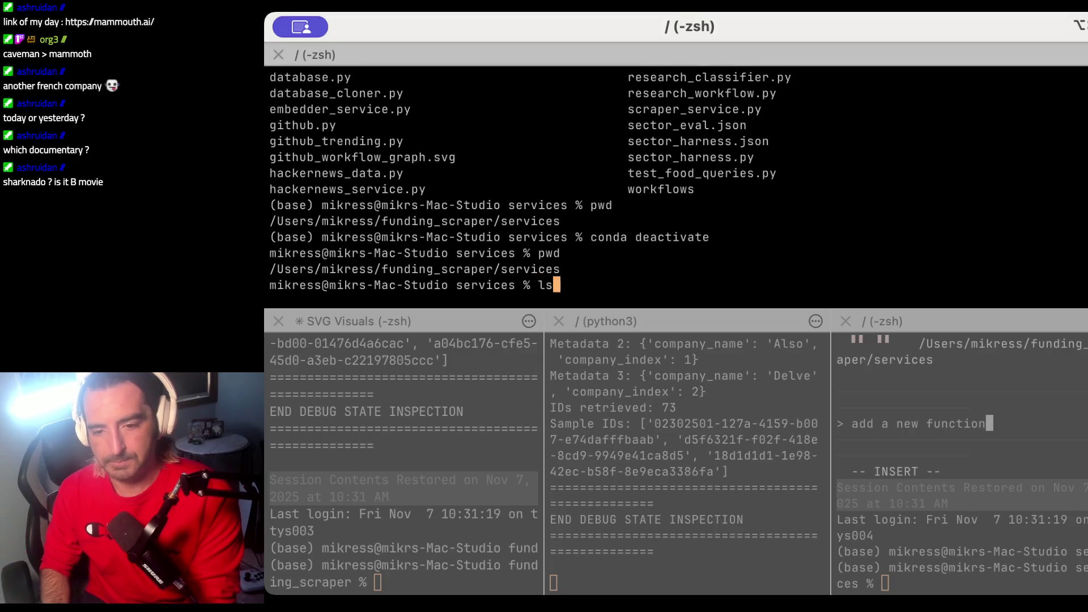
type("ls")
key("Return")
scroll(674, 181, "up", 5)
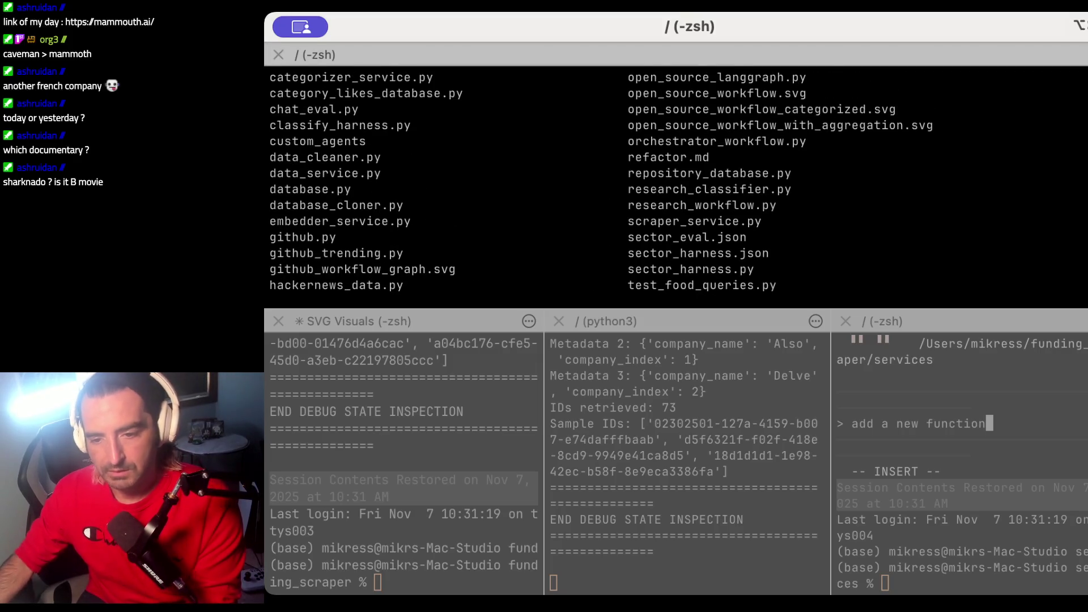
scroll(587, 267, "up", 1)
scroll(588, 267, "down", 5)
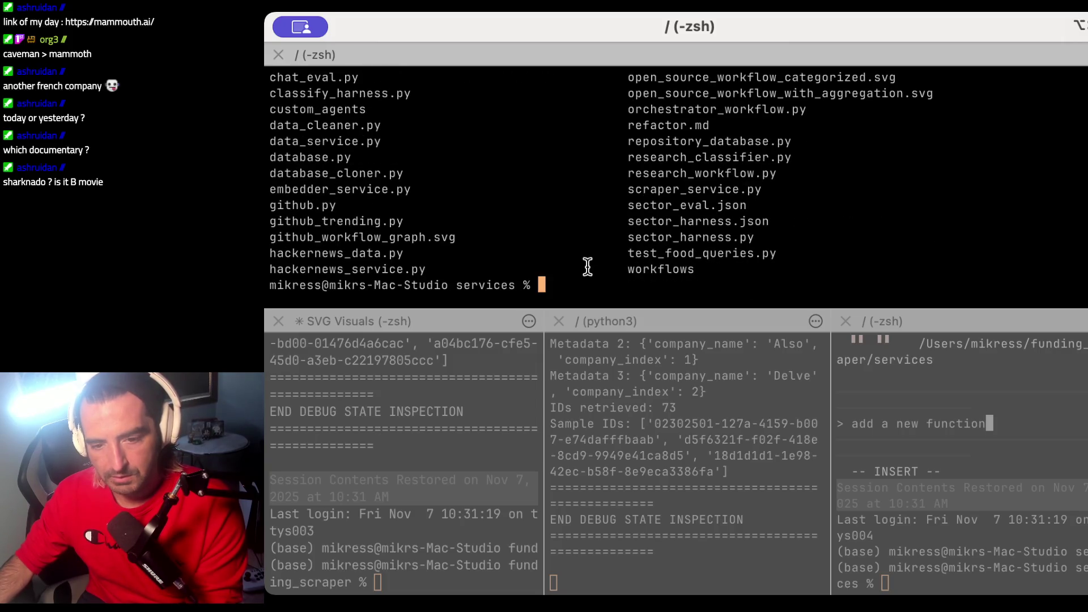
Step: Open classify_harness.py in Neovim at the run_evaluation function
type("nvim cl")
key("Tab")
key("Return")
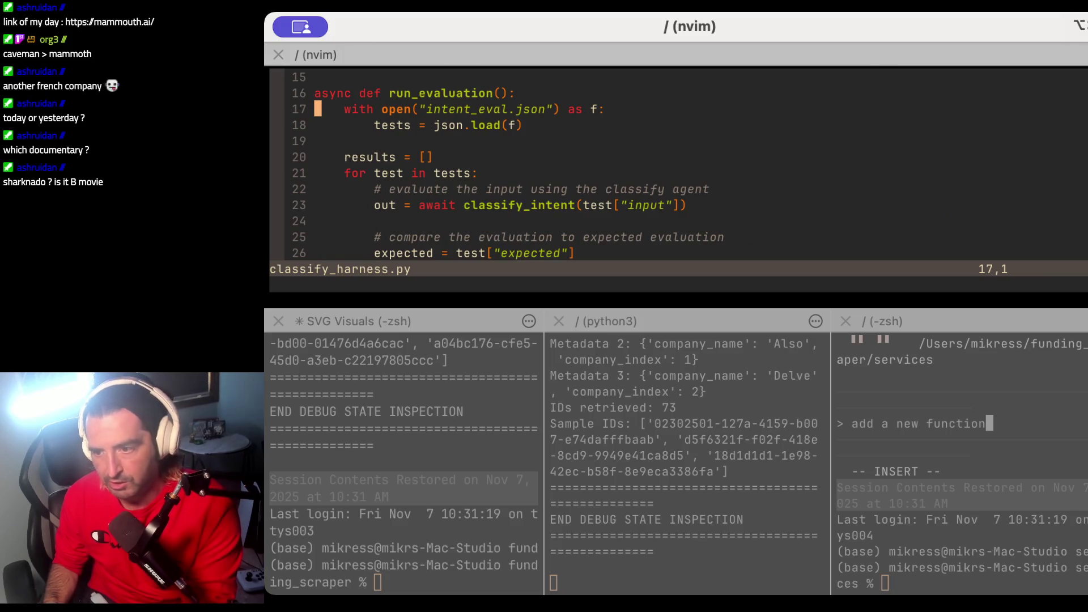
key("v")
key("j")
key("j")
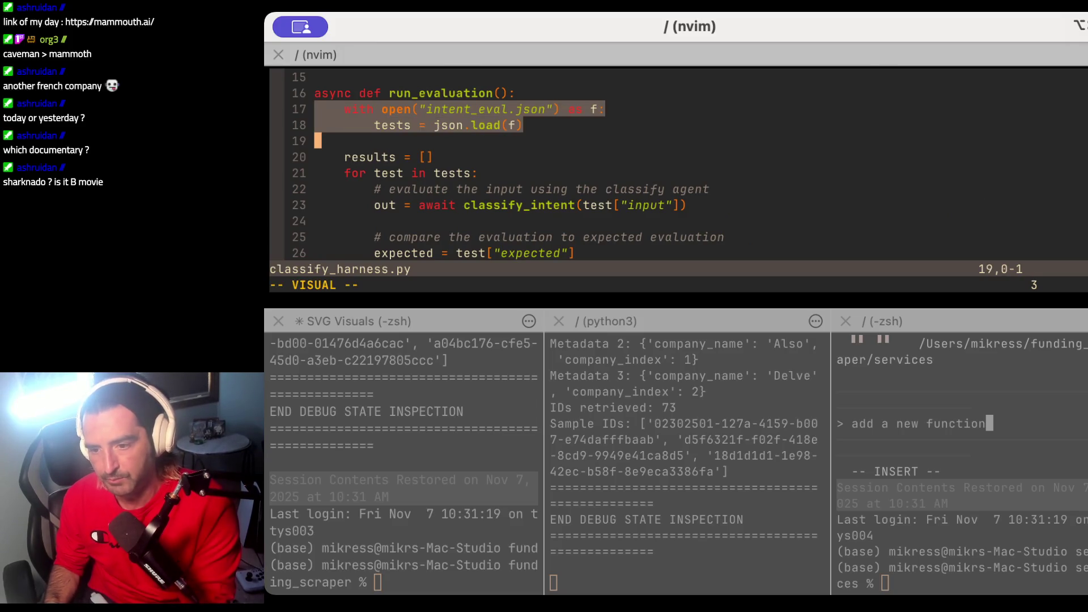
key("Escape")
key("j")
key("j")
key("j")
key("k")
key("k")
key("k")
key("v")
key("j")
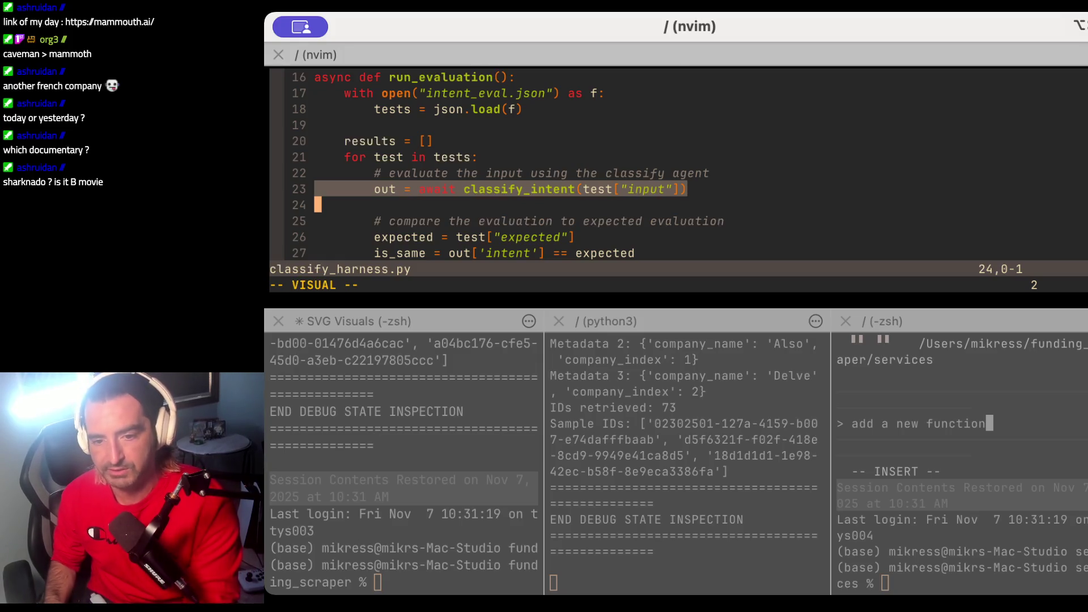
key("Escape")
key("j")
key("j")
key("j")
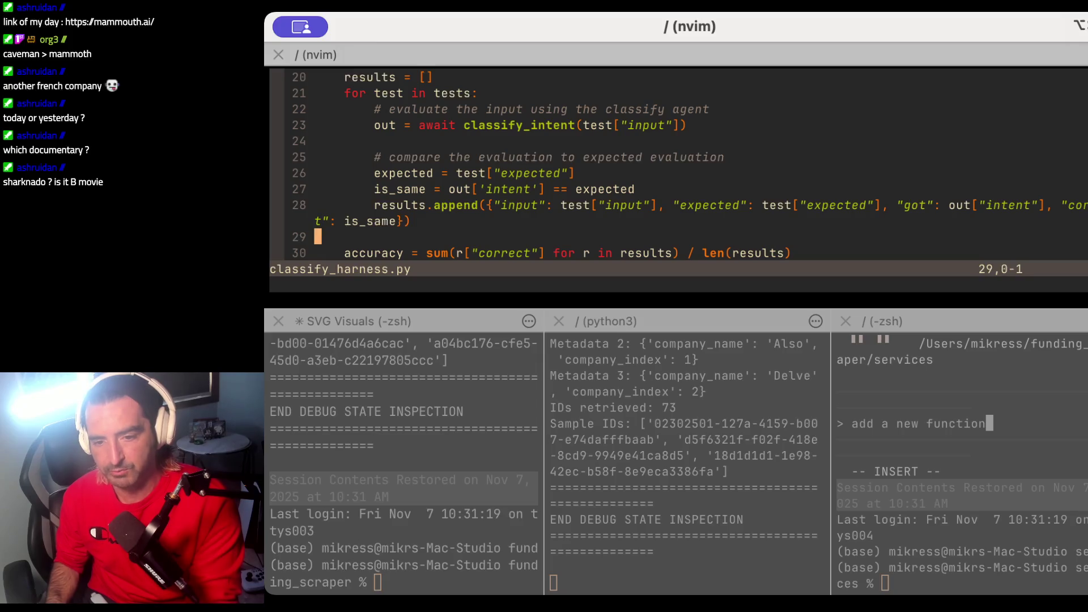
key("j")
key("j")
key("j")
key("k")
key("k")
key("j")
key("j")
key("j")
key("j")
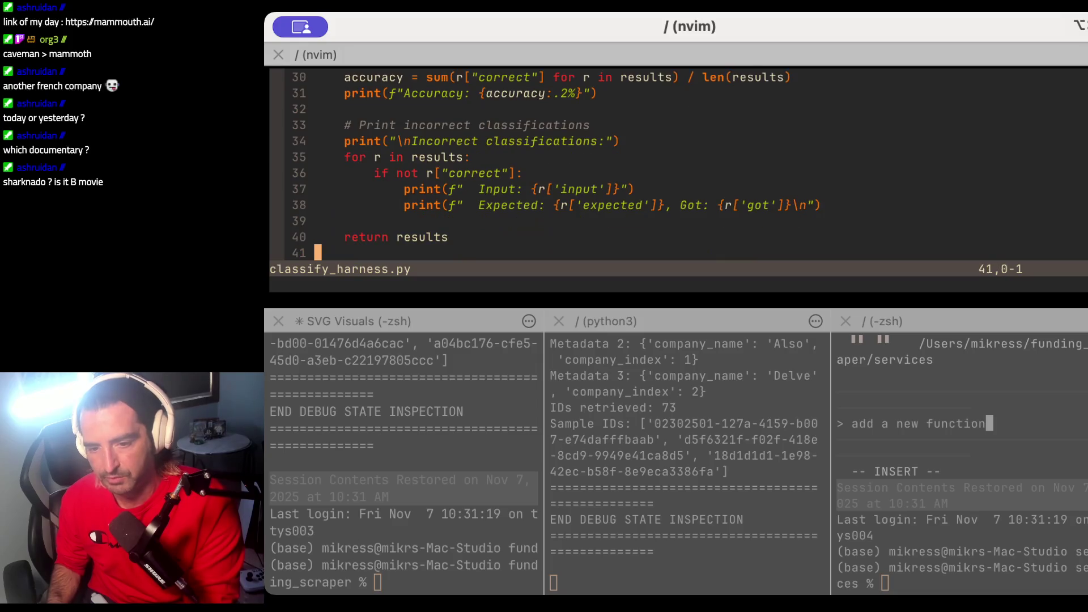
key("j")
key("j")
key("j")
key("k")
key("k")
type(":q")
key("Return")
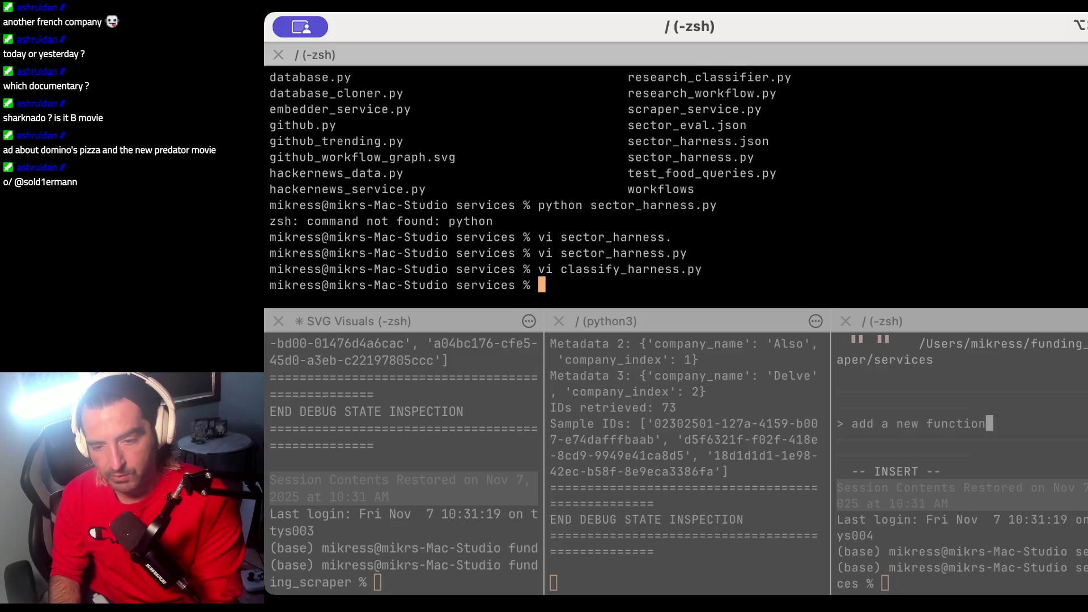
Step: Open sector_harness.py in vi and page down to its line 21 trace code
type("vi sector_")
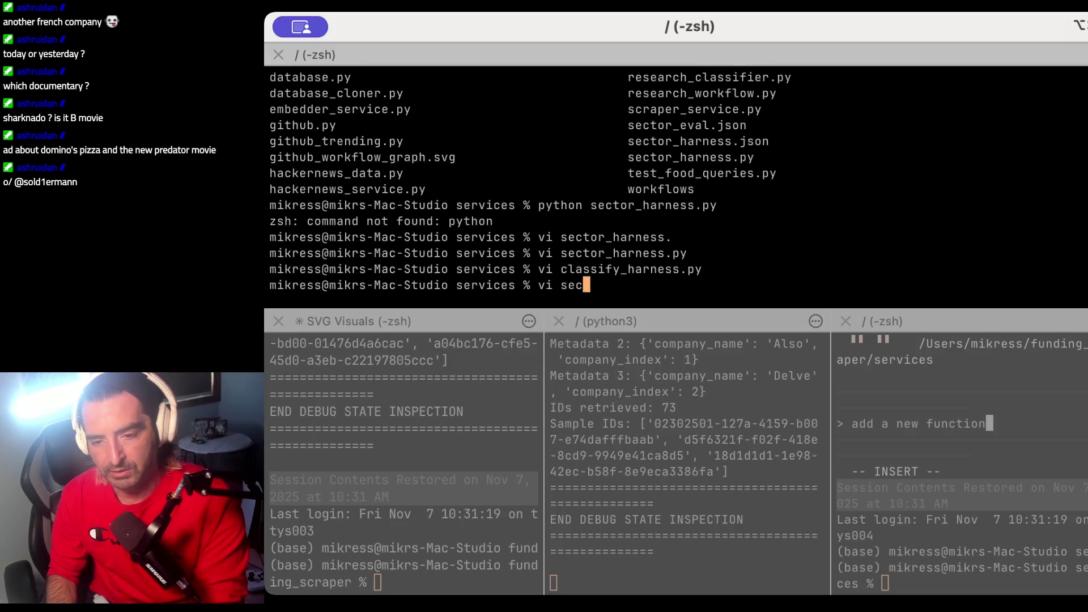
key("Tab")
type("py")
key("Return")
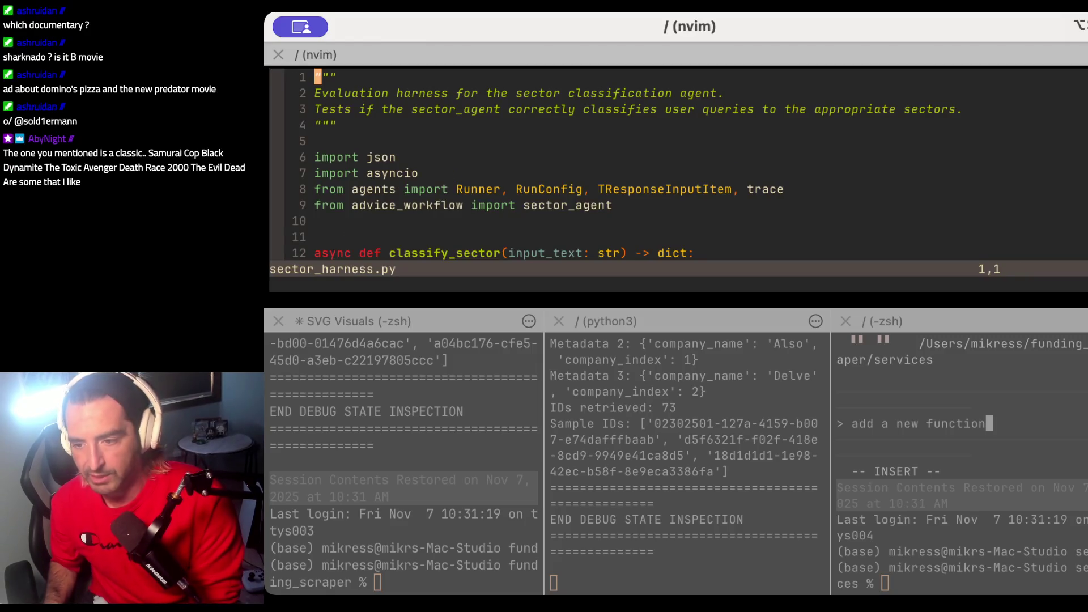
key("ctrl+f")
key("ctrl+f")
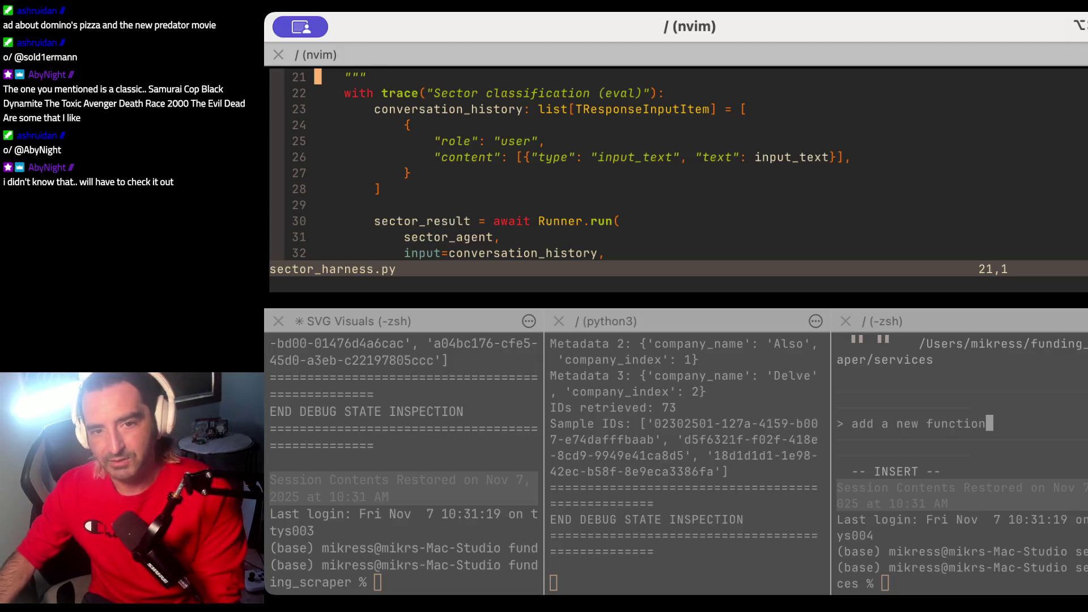
Step: Switch windows over to Chrome's Google results for 'toxic avenger'
key("super+Tab")
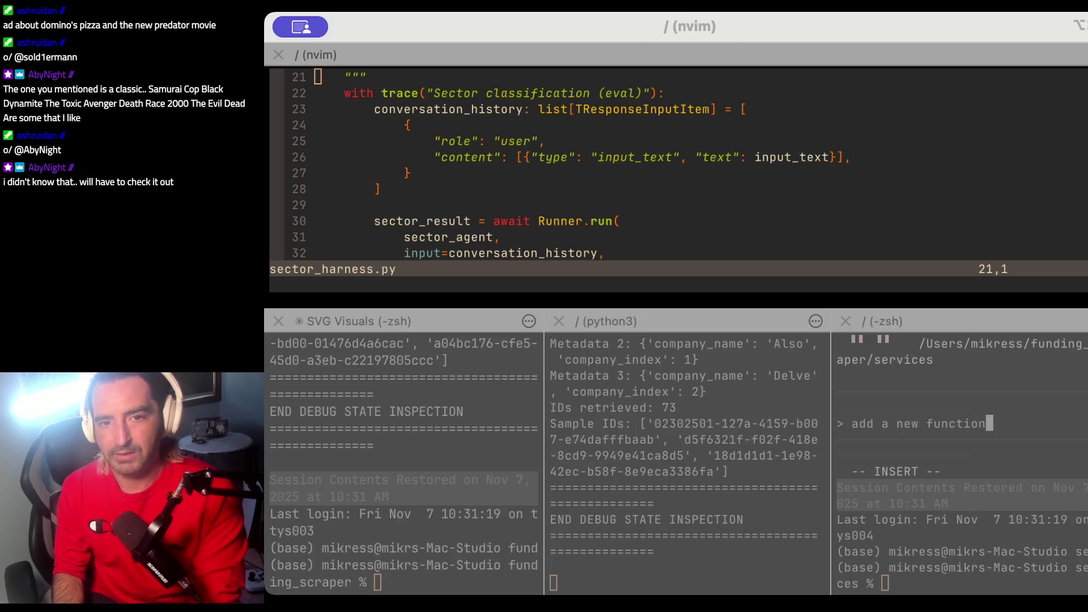
key("super+Tab")
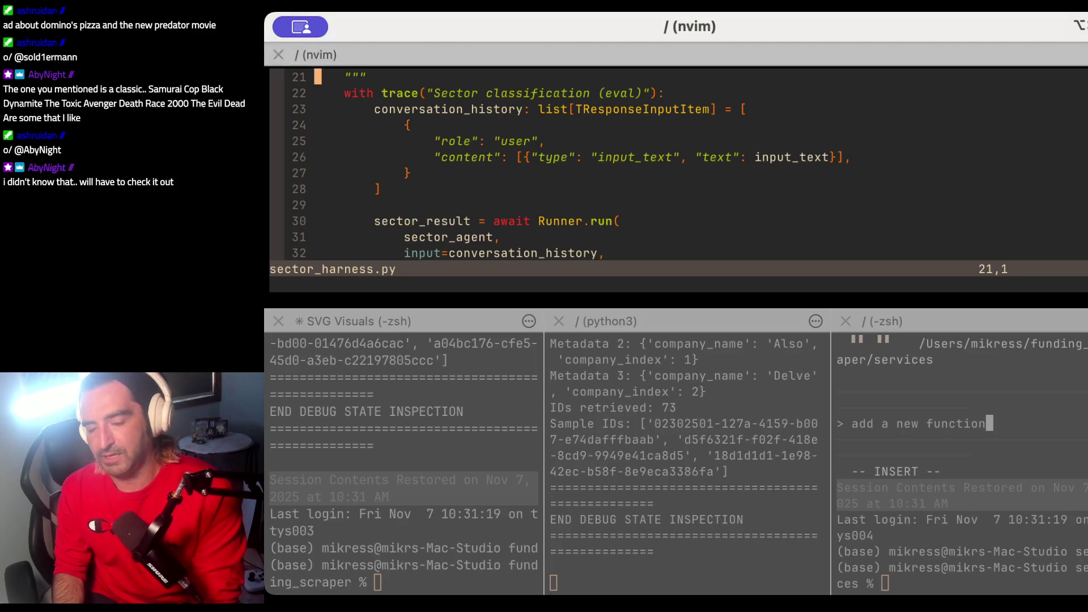
key("super+Tab")
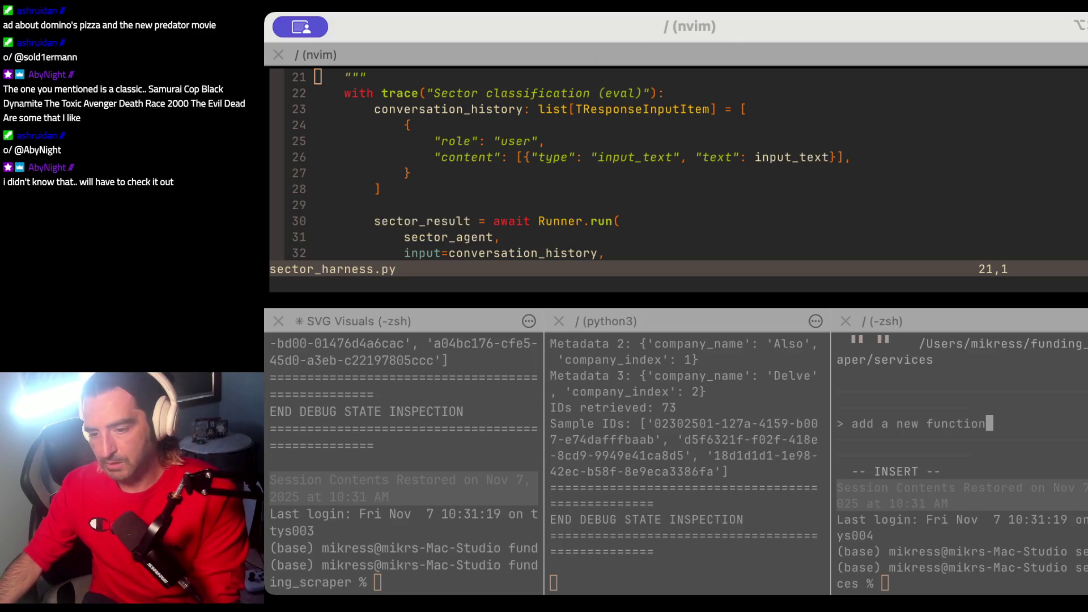
key("super+Tab")
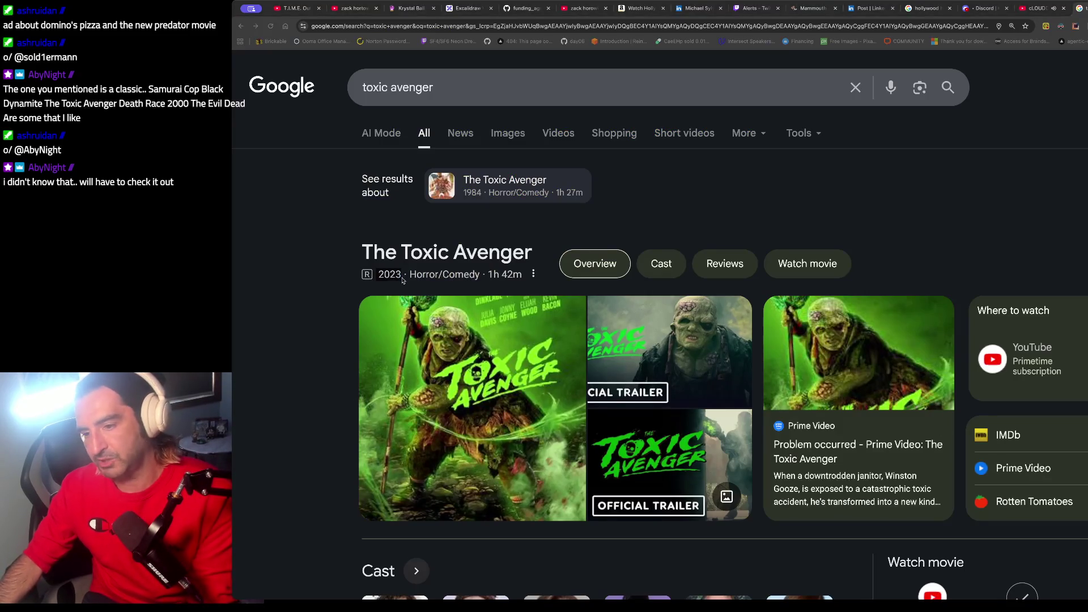
Step: Open the first-listed Toxic Avenger cast member's results, then return to the Neovim editor window
scroll(402, 280, "down", 5)
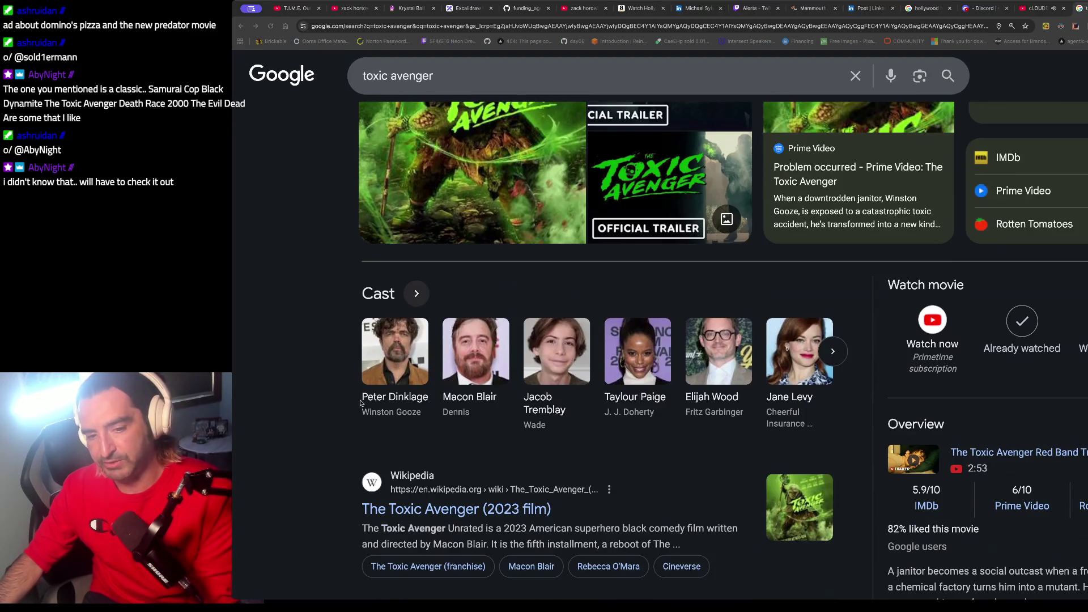
left_click(399, 351)
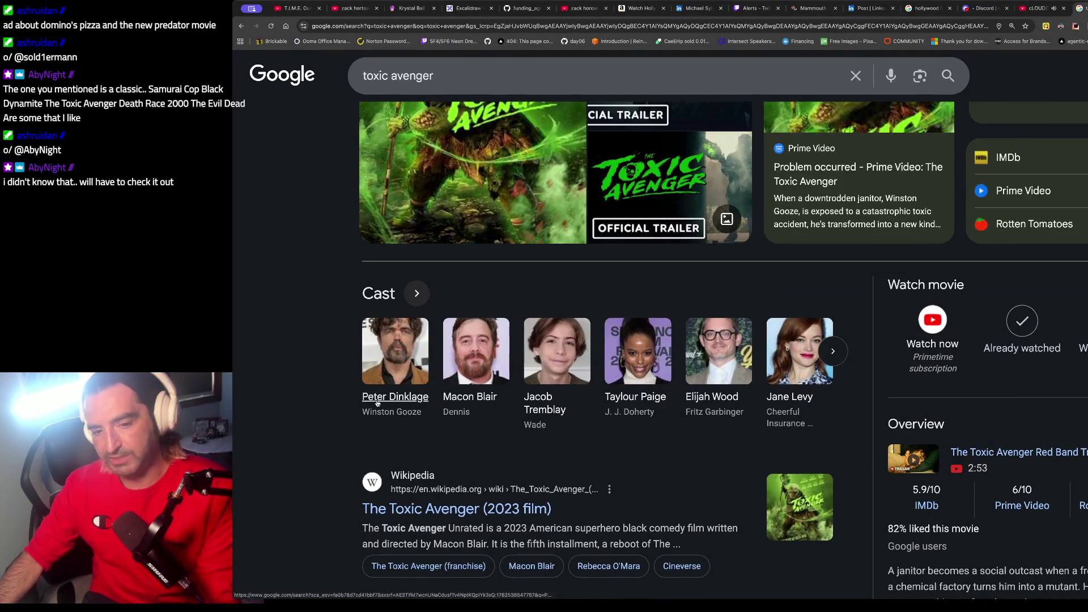
scroll(483, 228, "down", 5)
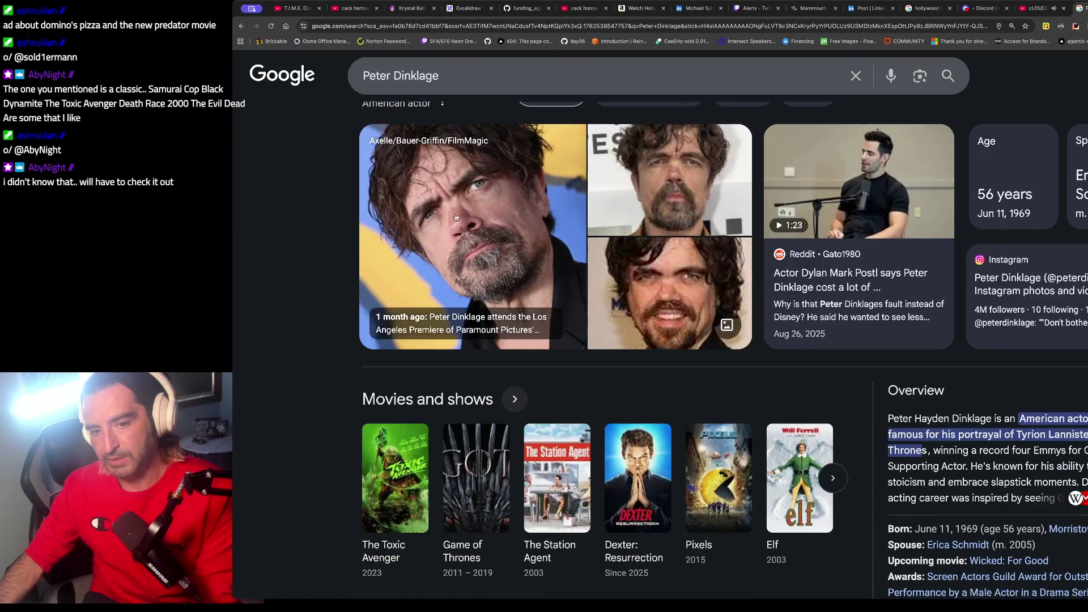
scroll(457, 237, "up", 2)
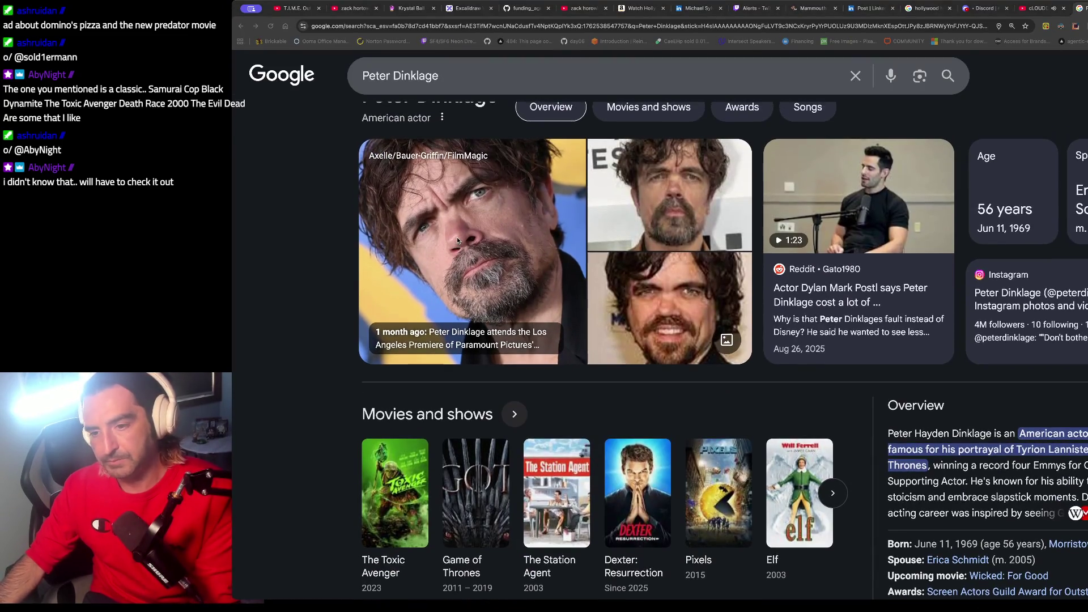
scroll(457, 237, "up", 1)
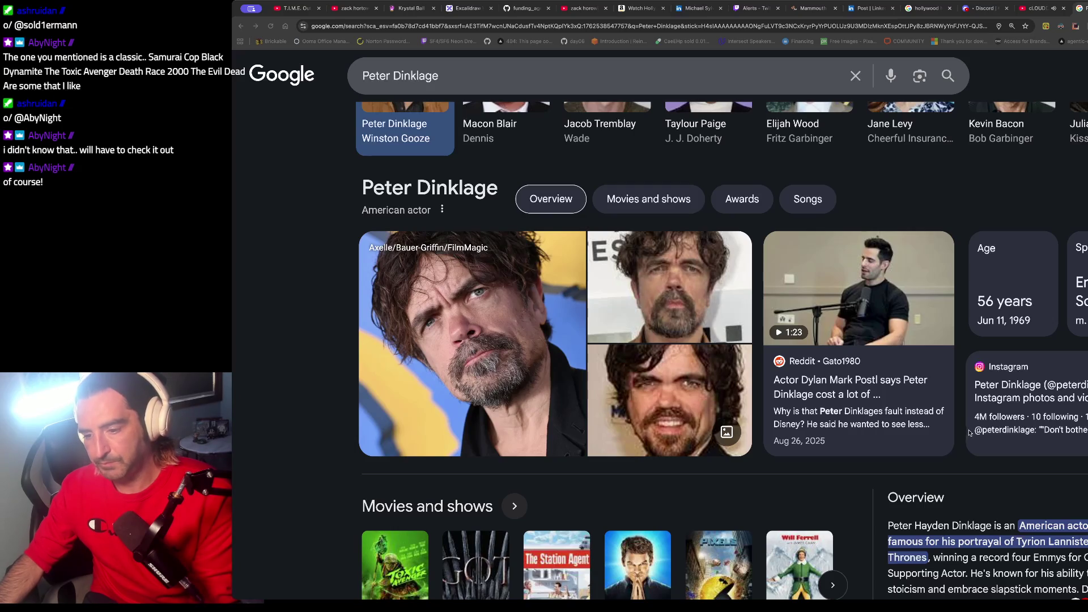
key("super+Tab")
left_click(1011, 273)
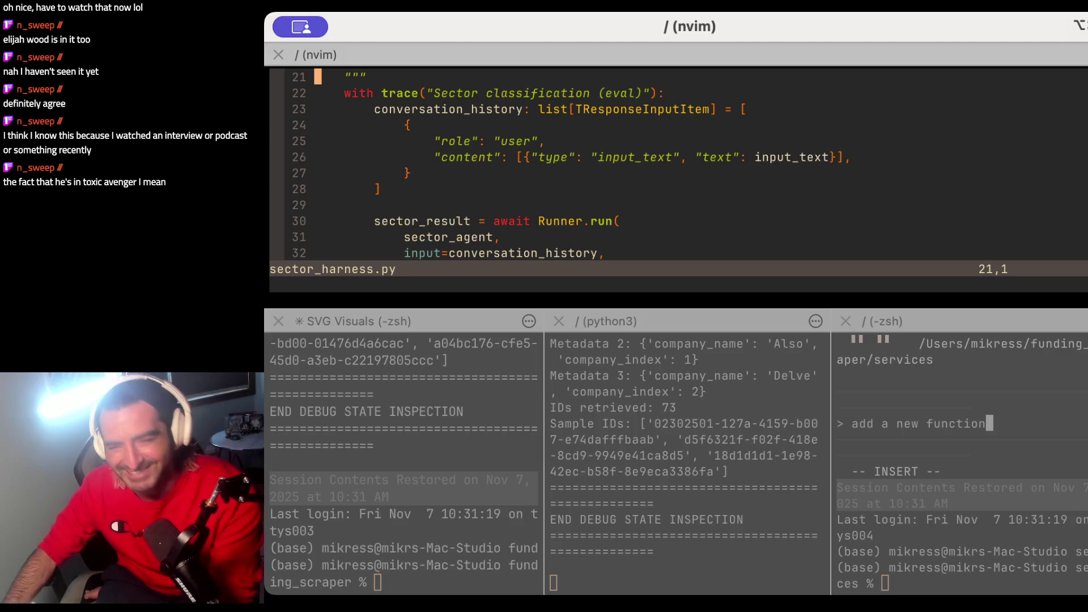
Step: Switch back to the iTerm2 window showing sector_harness.py in Neovim
key("super+Tab")
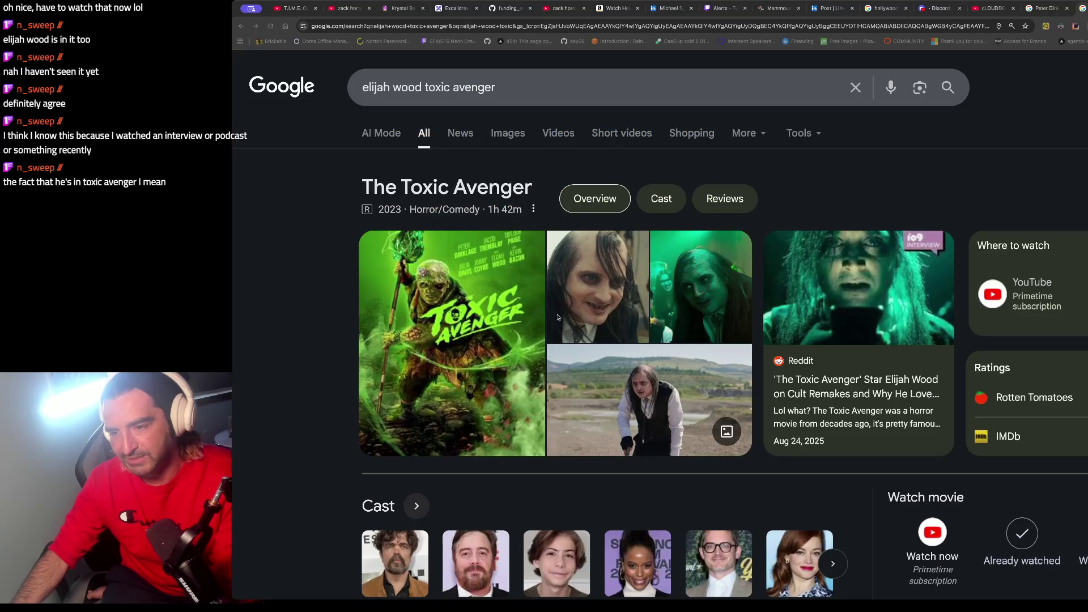
Step: Preview the Toxic Avenger character image, then search 'elijah wood sin city' images and preview one
left_click(605, 296)
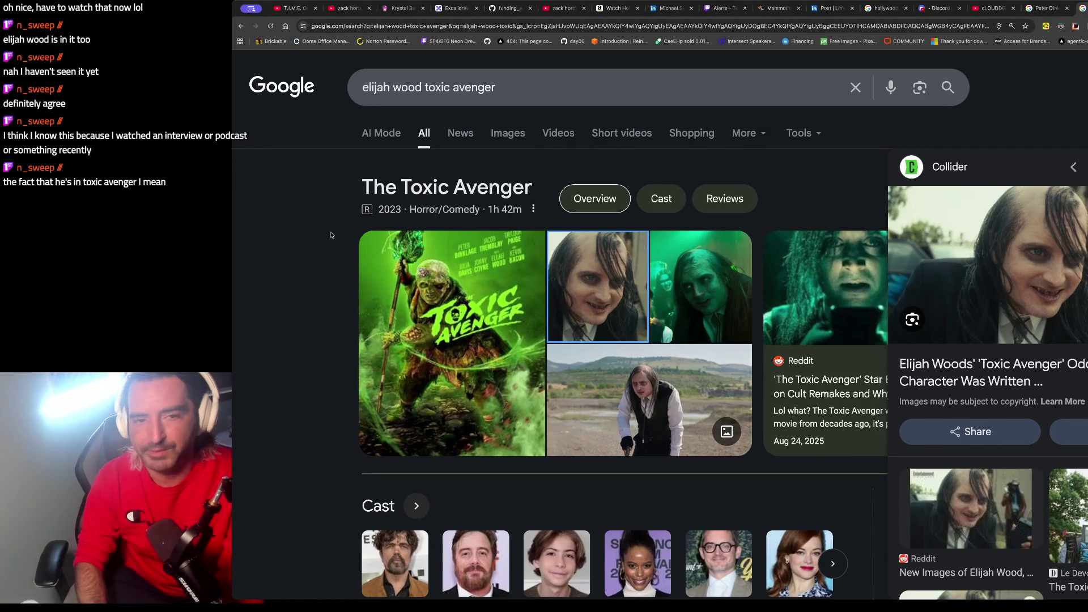
key("ctrl+t")
type("elijah")
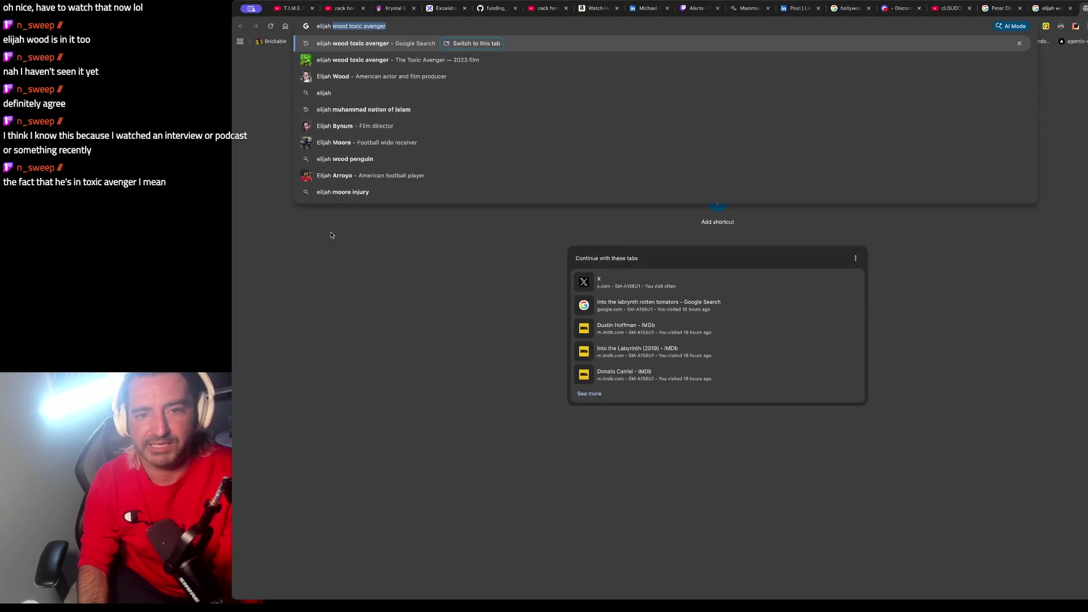
type(" wood sin city")
key("Return")
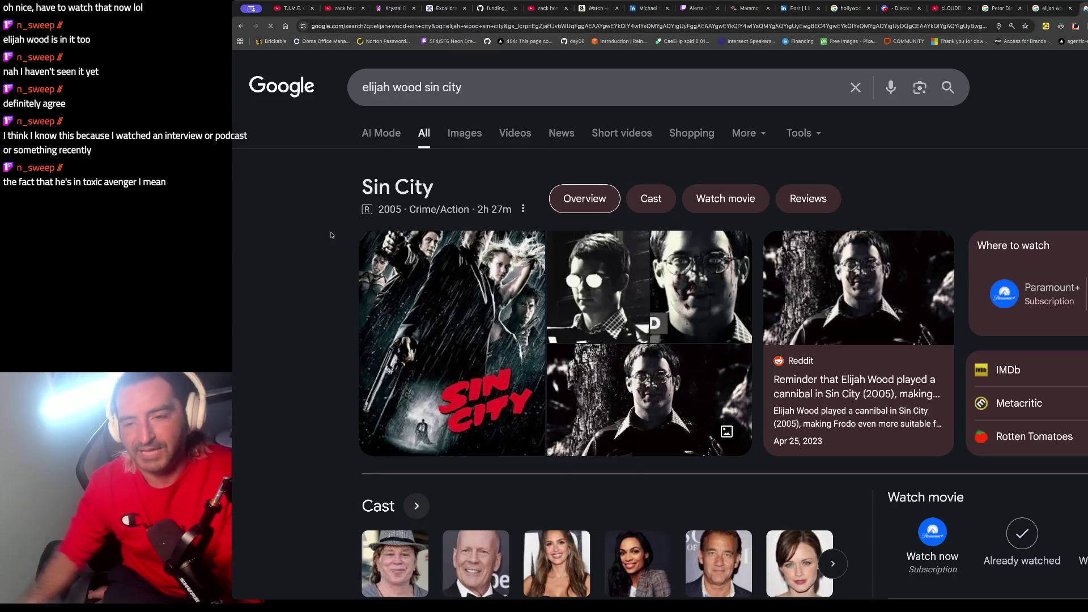
left_click(464, 133)
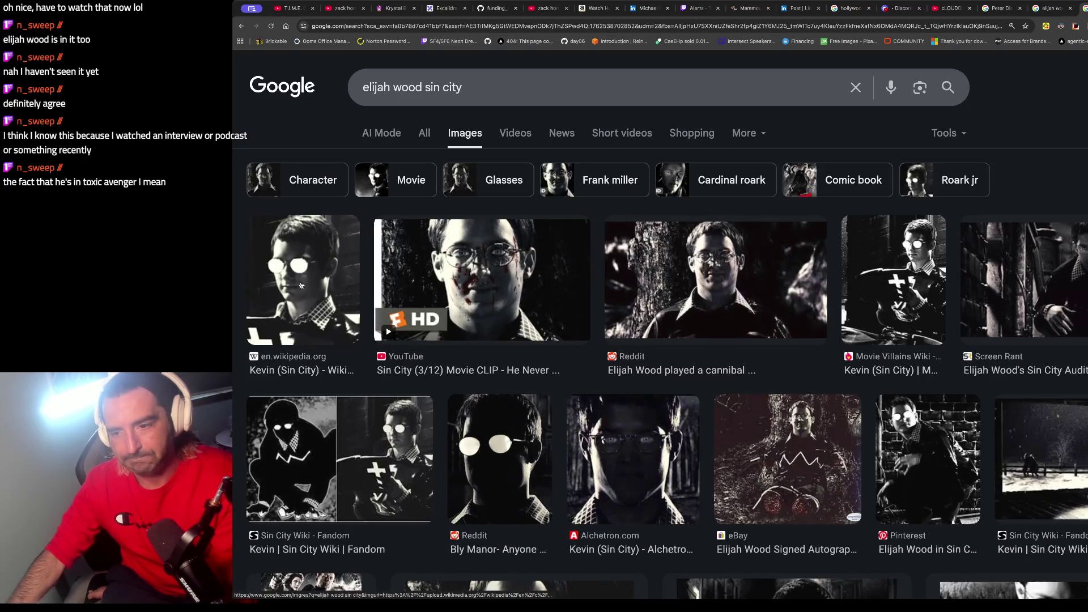
left_click(304, 285)
Step: Check 'elijah wood toxic' results, return to the Sin City images, then reach the Ponzi-scheme YouTube tab
key("ctrl+l")
type("elijah wood toxic")
key("Return")
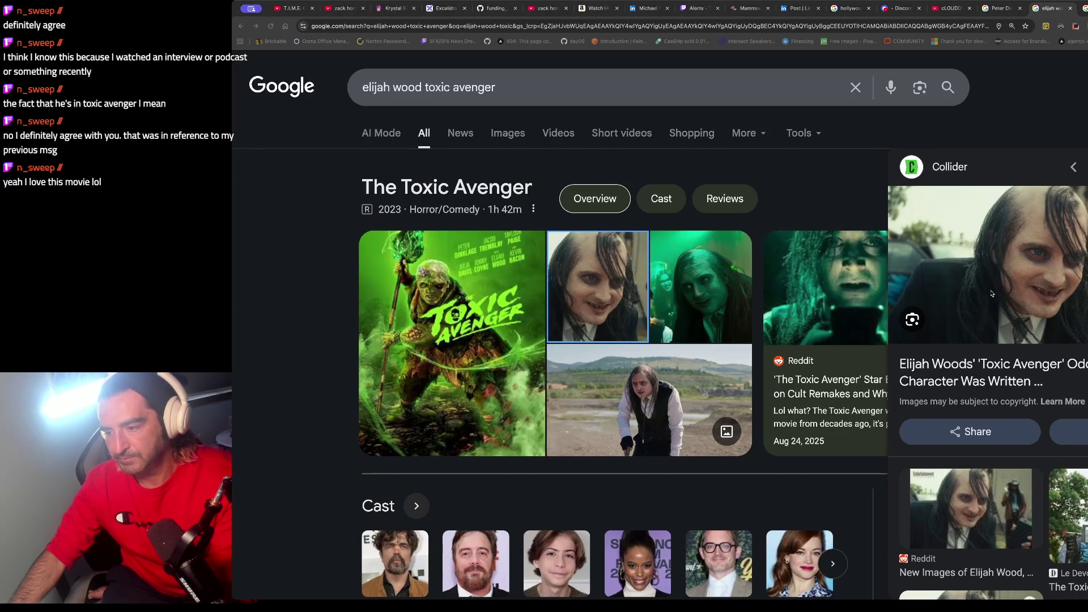
scroll(989, 290, "down", 1)
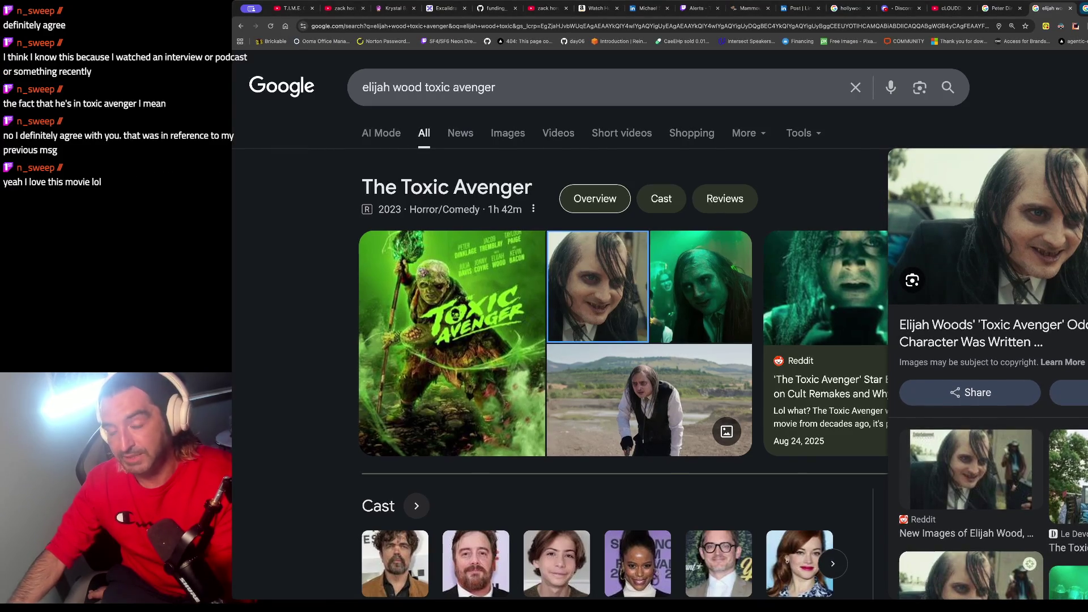
key("alt+Left")
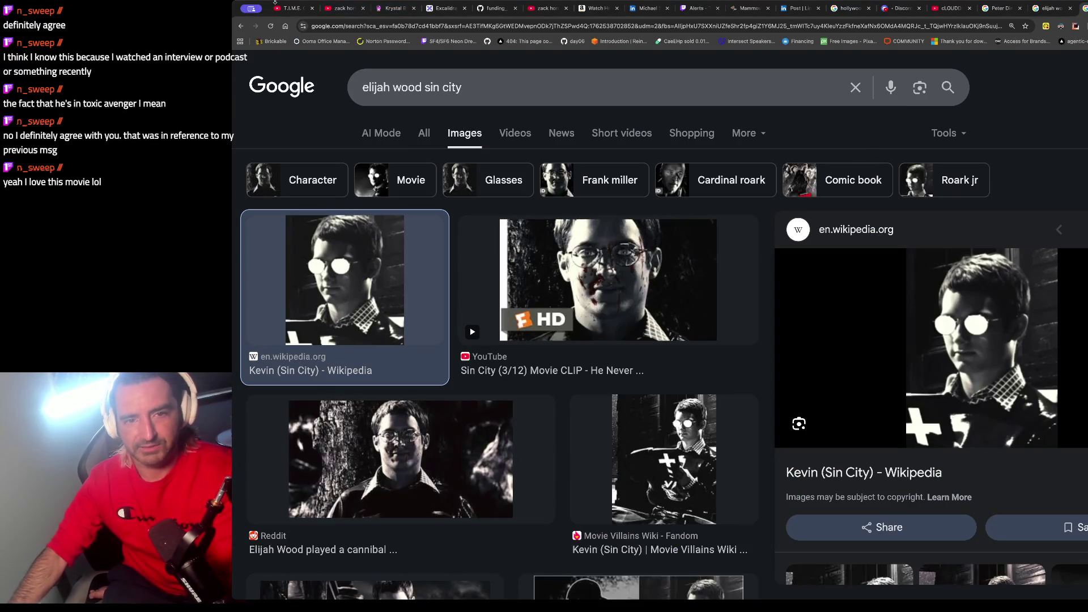
left_click(278, 8)
left_click(343, 8)
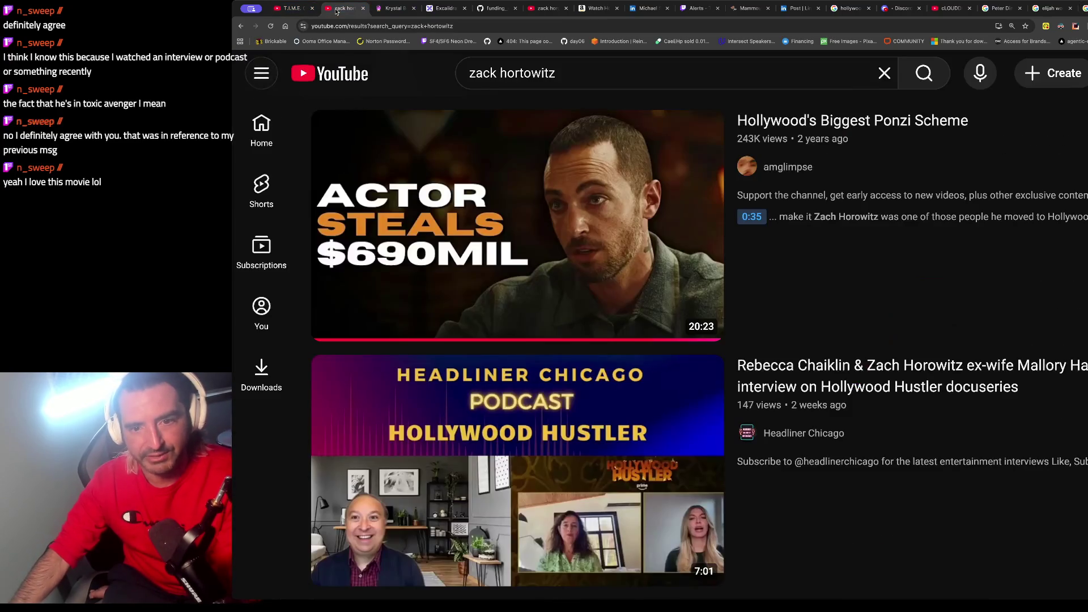
Step: Visit the follow-up YouTube search and cLOUDDEAD video tabs, then open a blank new tab
left_click(544, 8)
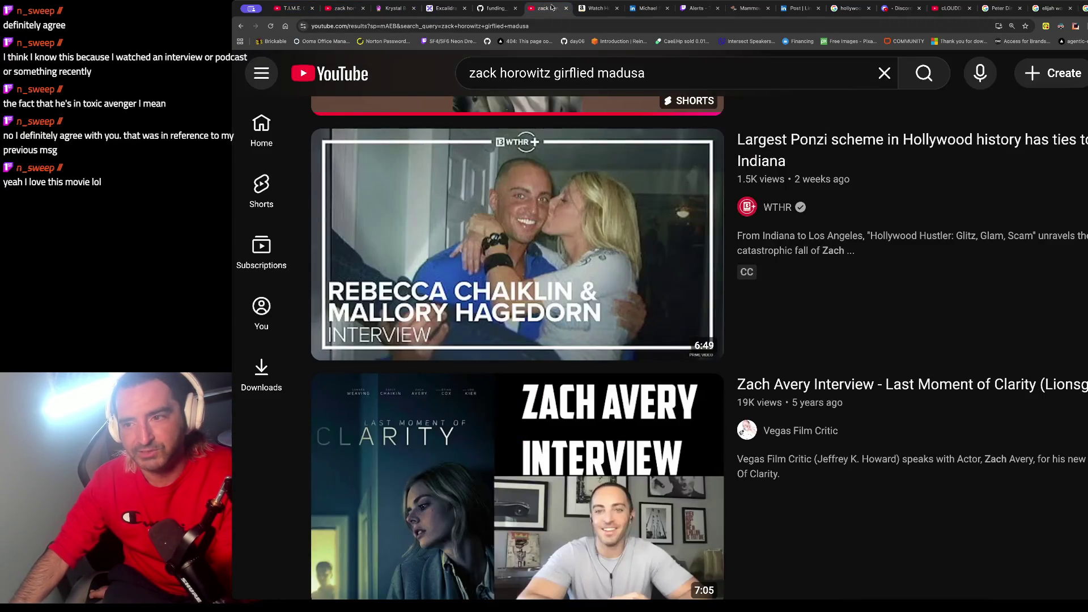
left_click(934, 9)
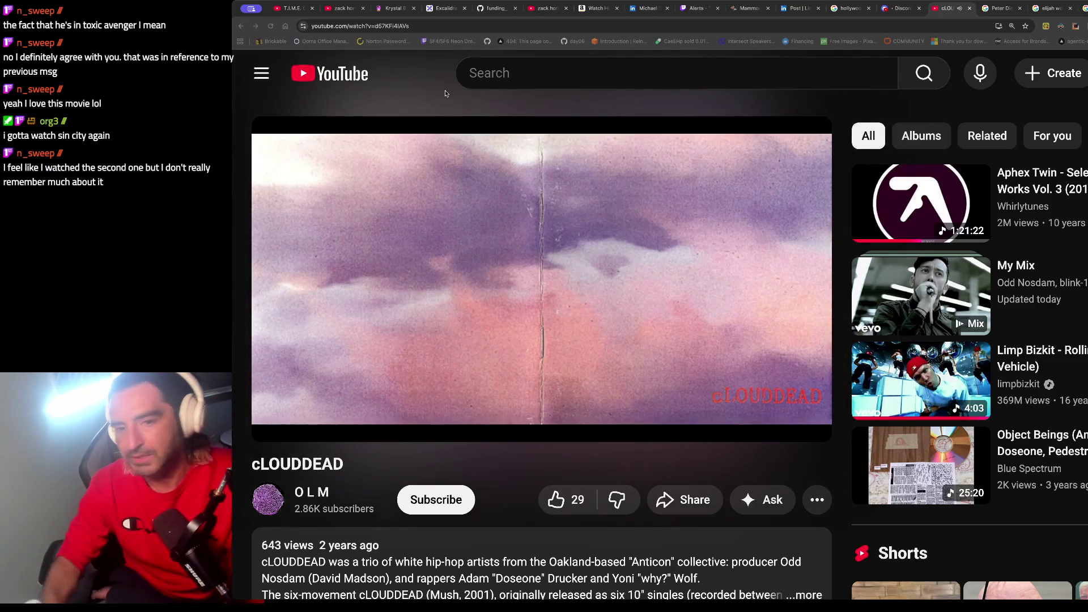
key("ctrl+t")
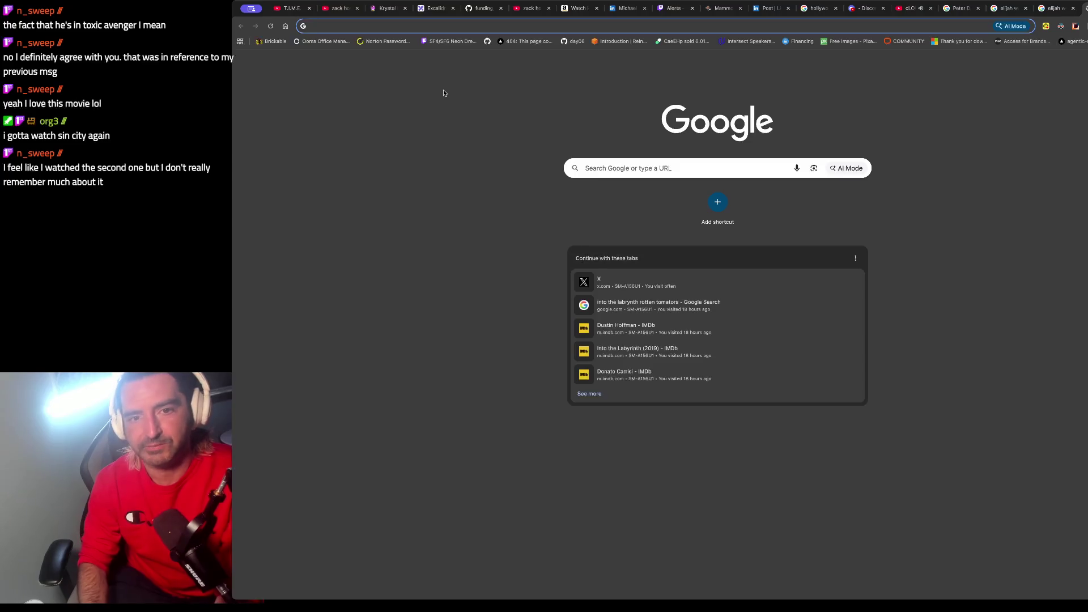
Step: Search 'sin city 2' and enlarge the main Sin City poster while browsing results
type("sinc")
key("BackSpace")
type("city 2")
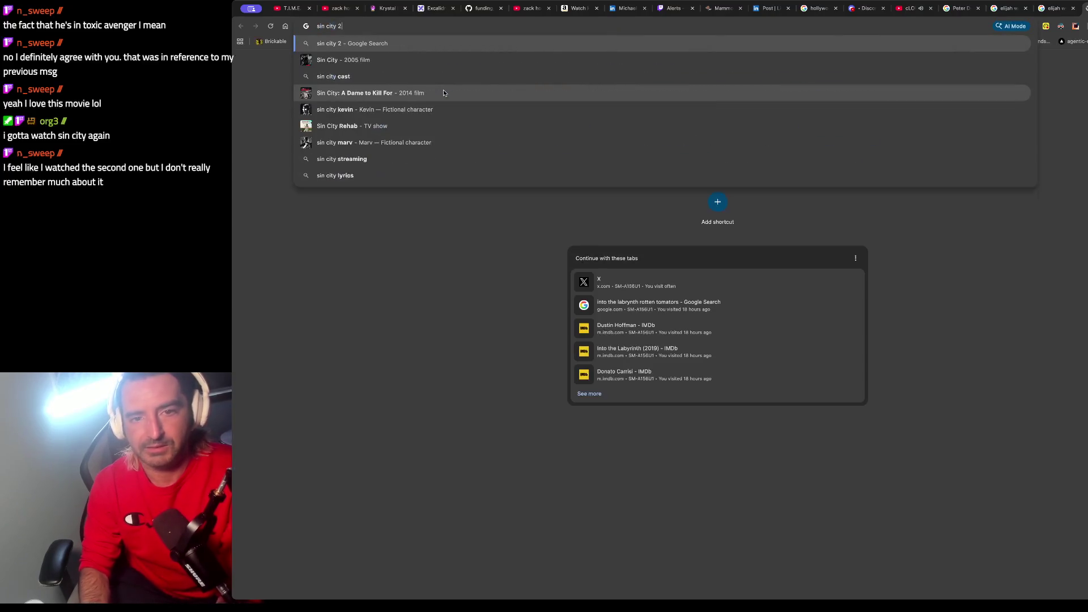
key("Return")
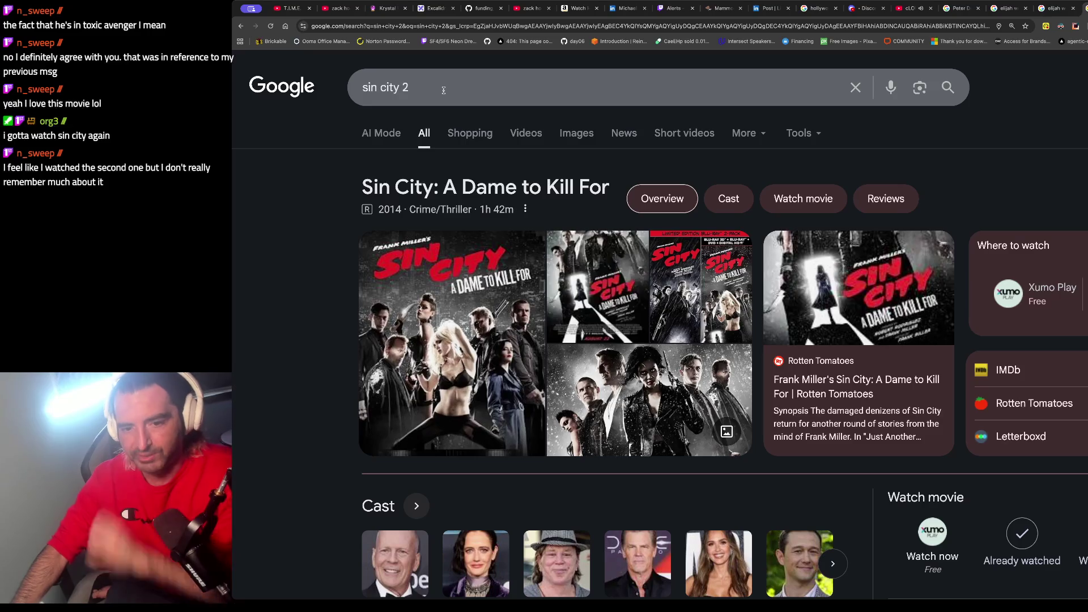
scroll(425, 232, "down", 1)
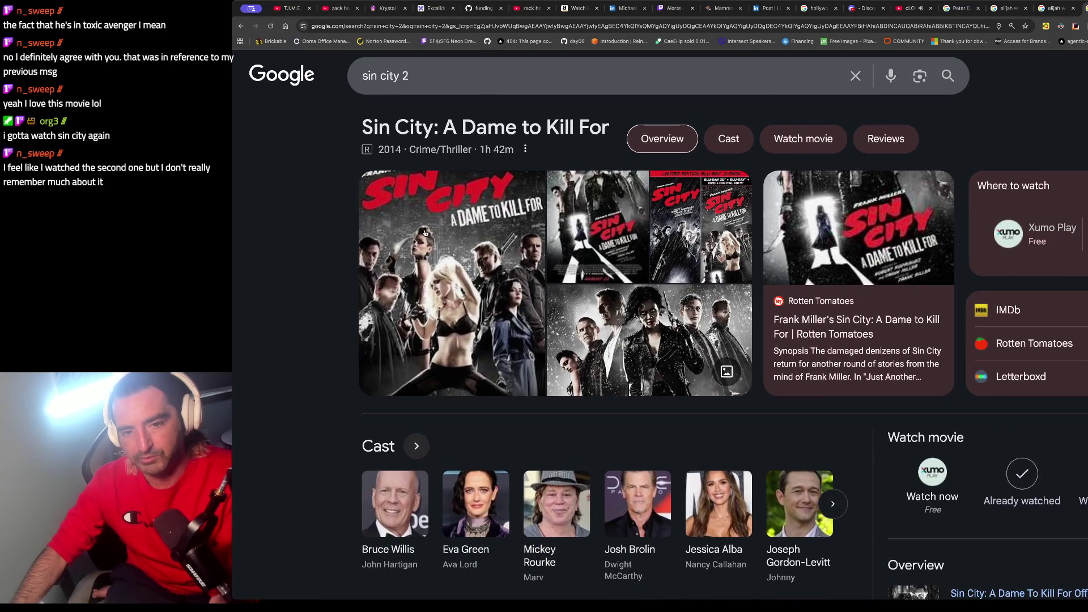
left_click(425, 233)
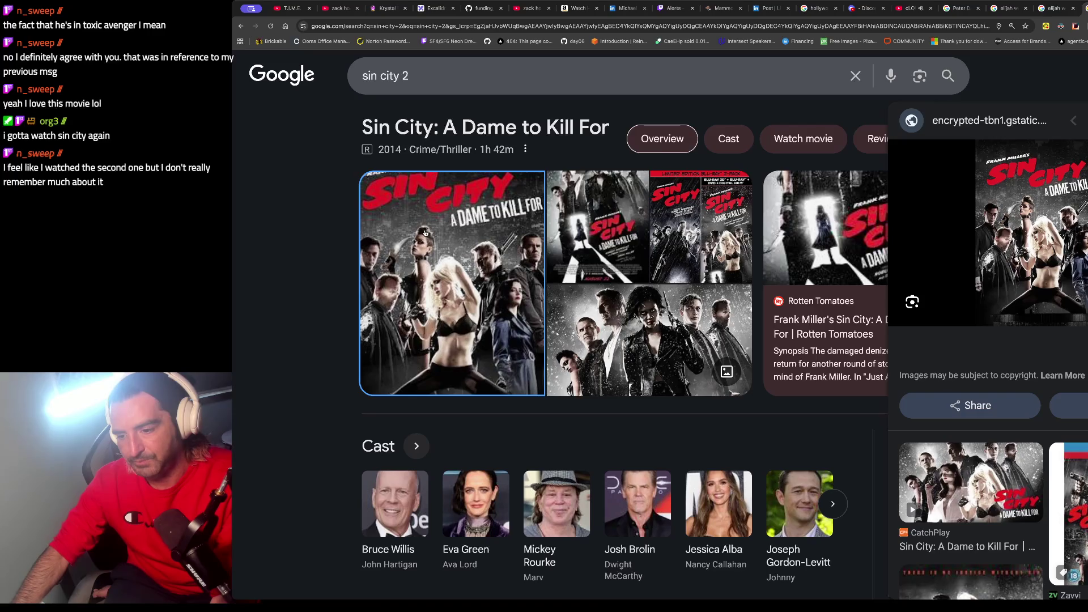
scroll(425, 233, "down", 2)
scroll(425, 233, "down", 6)
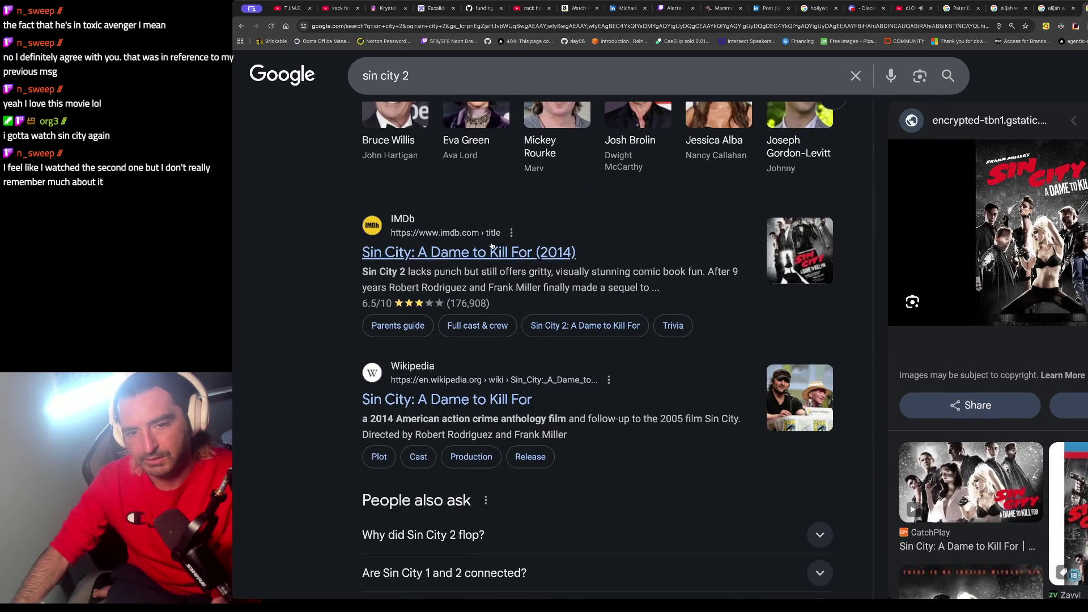
scroll(510, 227, "up", 7)
Step: Refine the query to 'sin city 2 a dame to kill for'
left_click(464, 83)
type("a d")
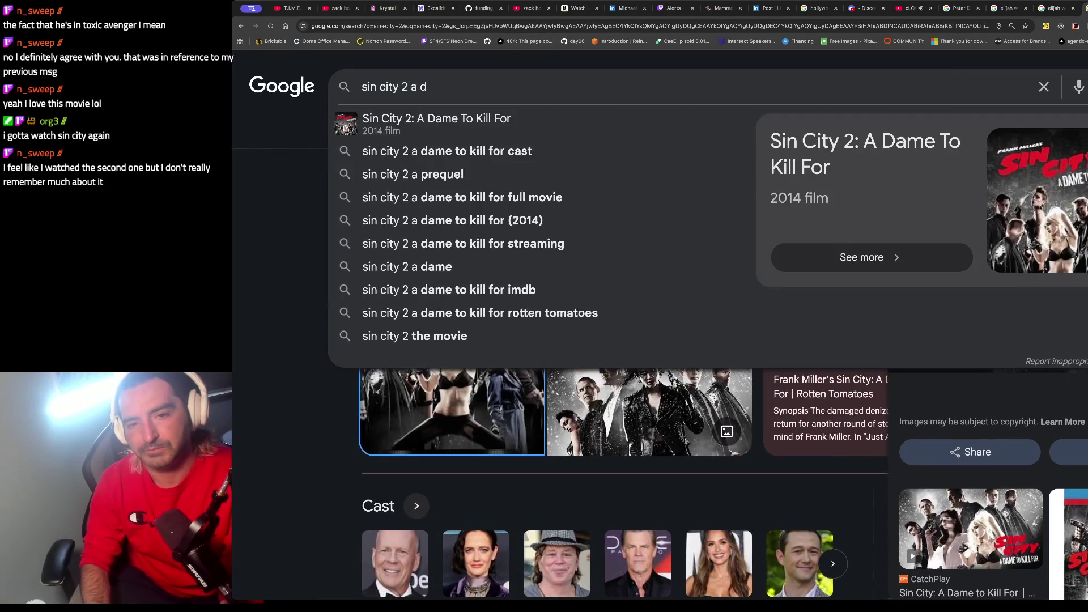
type("ame to kill for")
key("Return")
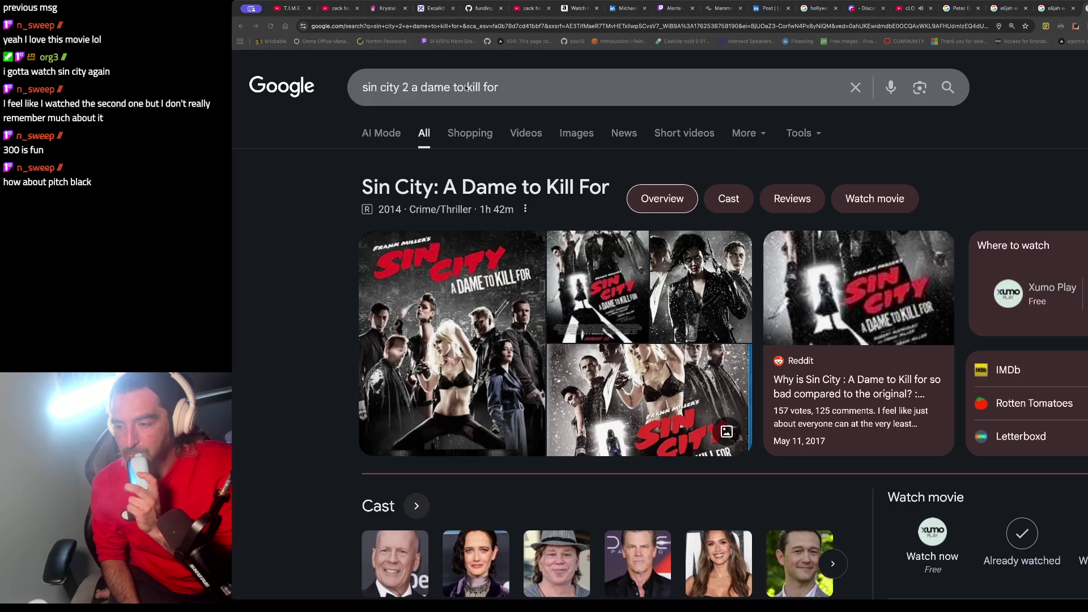
Step: Replace the query with 'pitch black' and open the film's Wikipedia result
left_click(539, 90)
key("ctrl+a")
type("pi")
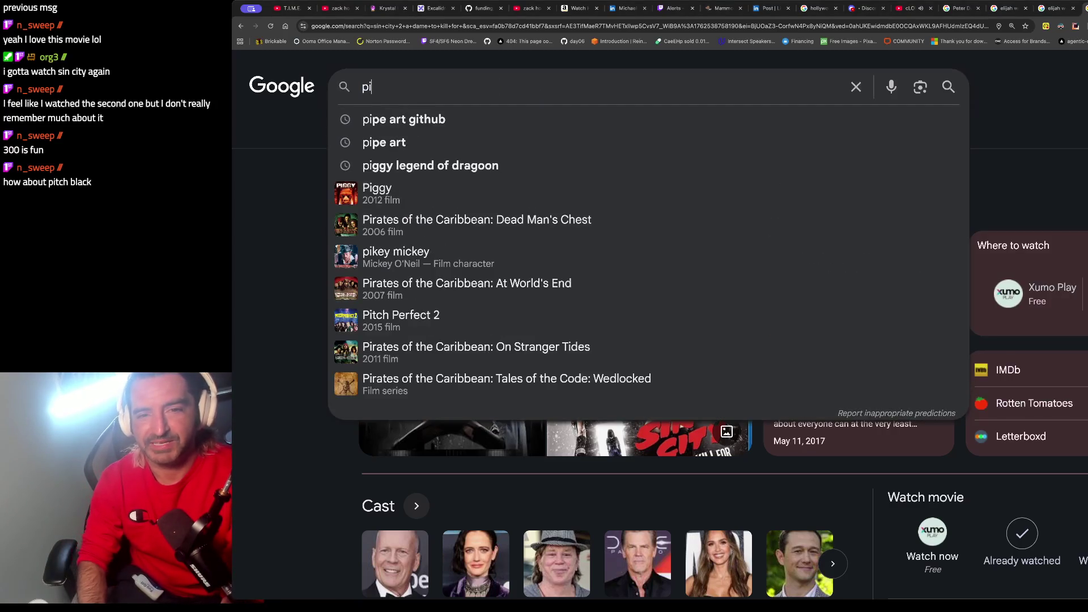
type("tch black")
key("Return")
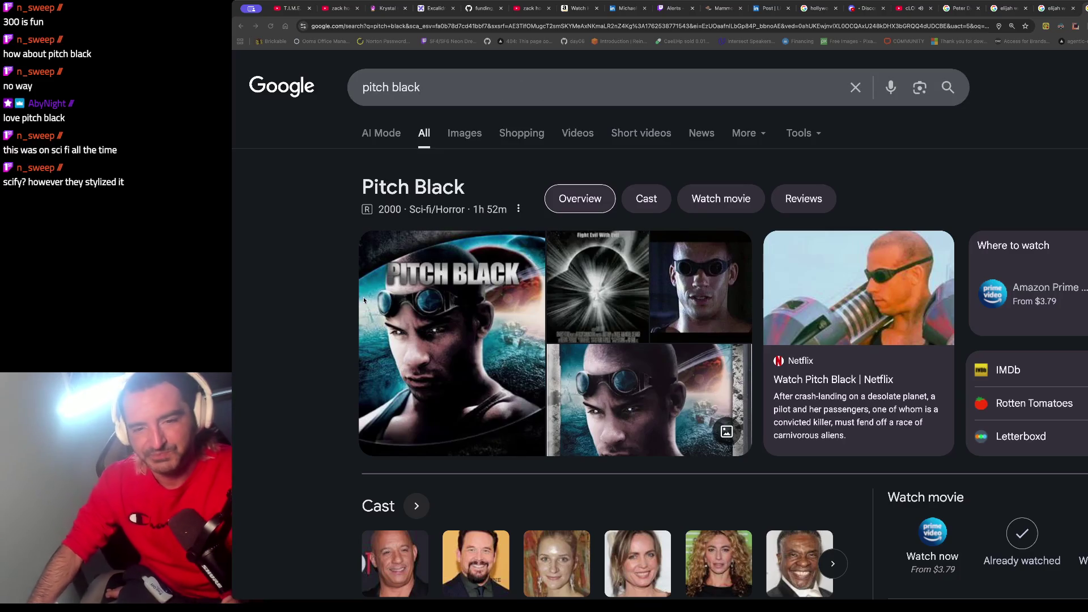
scroll(365, 300, "down", 5)
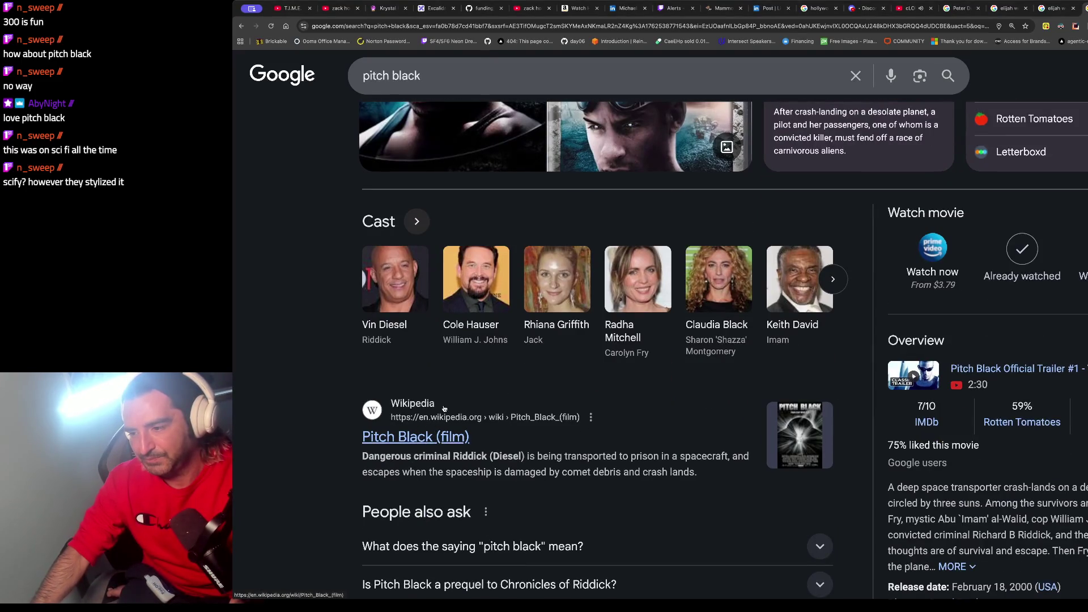
left_click(421, 404)
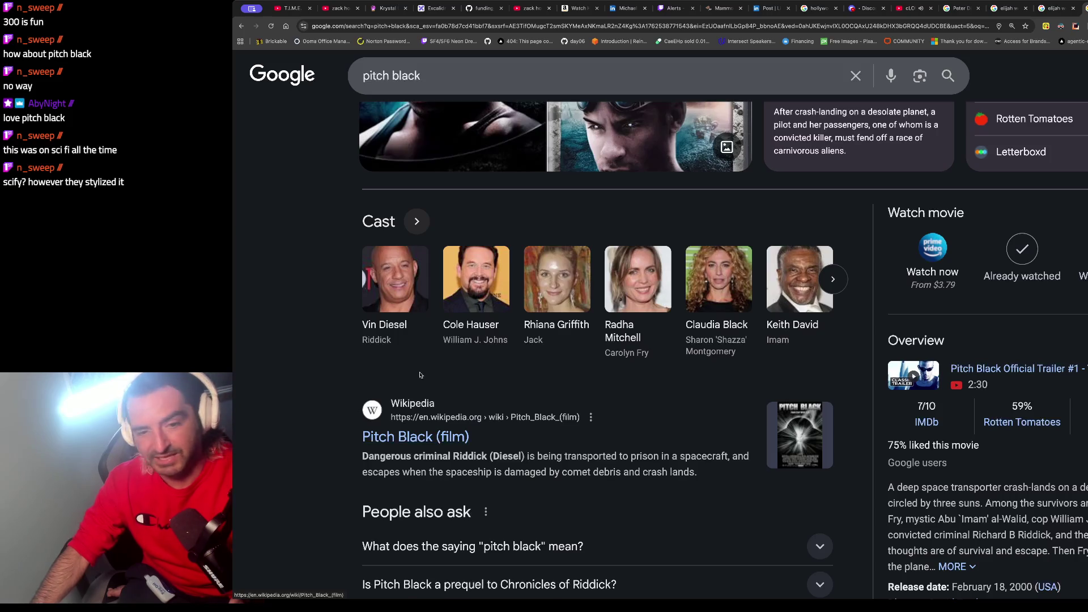
Step: Scroll through the Pitch Black (film) article and highlight its opening sentence
scroll(475, 422, "down", 3)
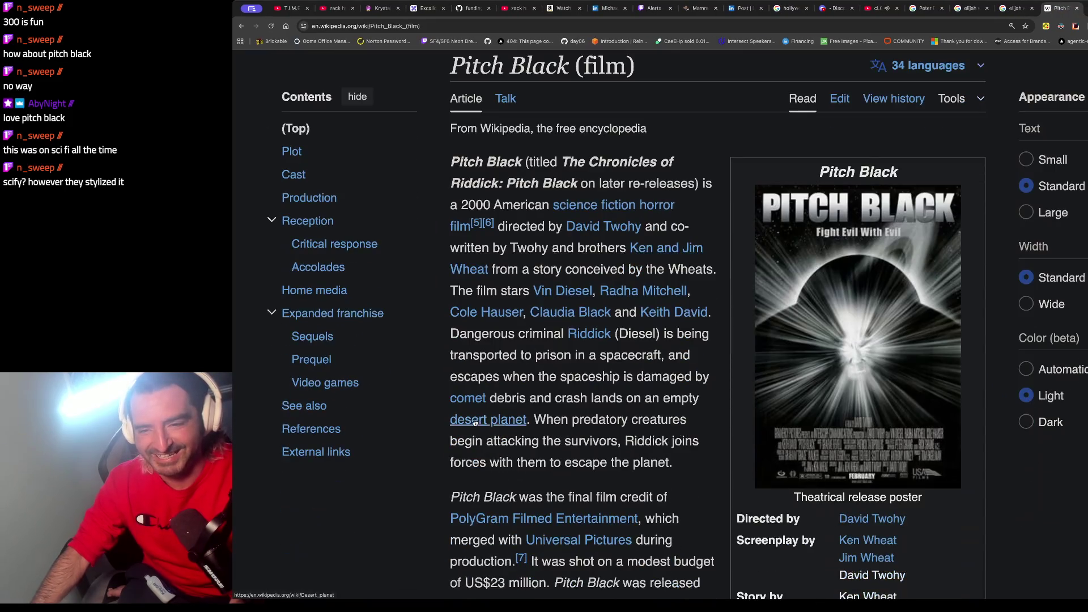
scroll(565, 426, "up", 1)
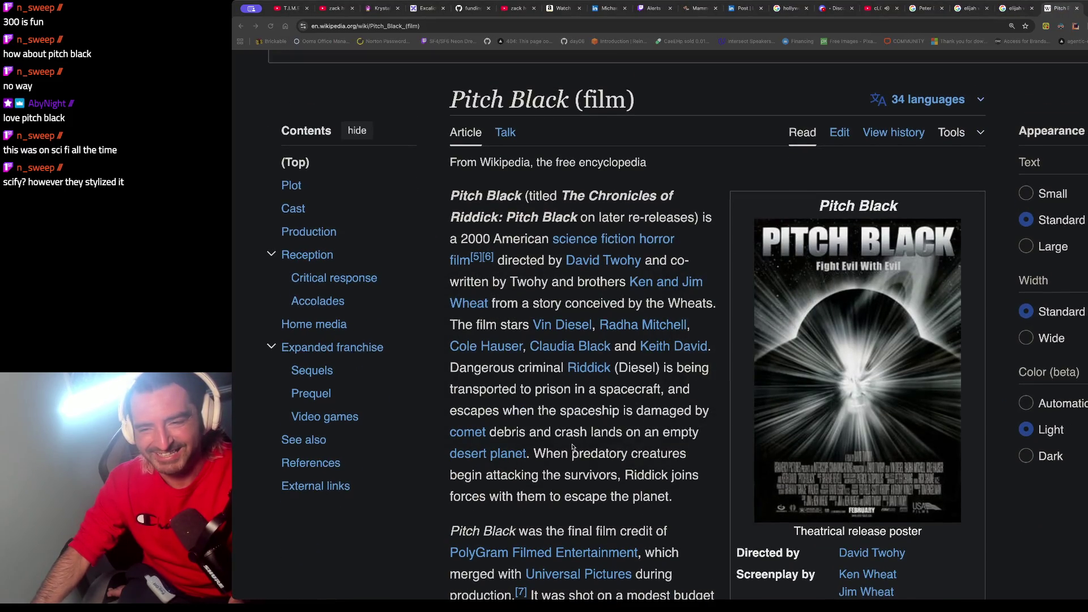
scroll(569, 436, "down", 1)
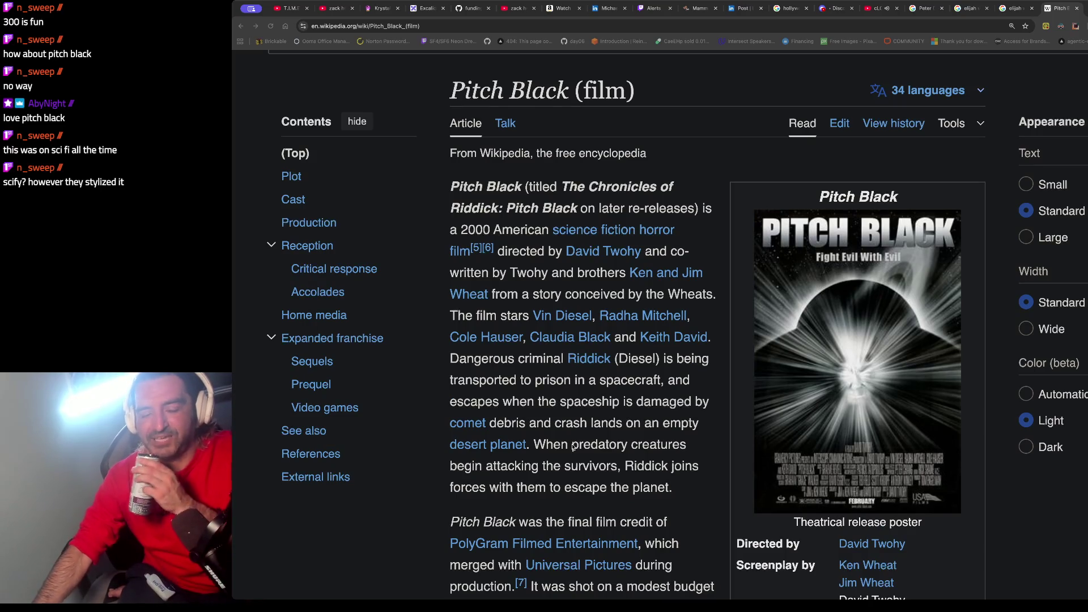
scroll(574, 447, "down", 1)
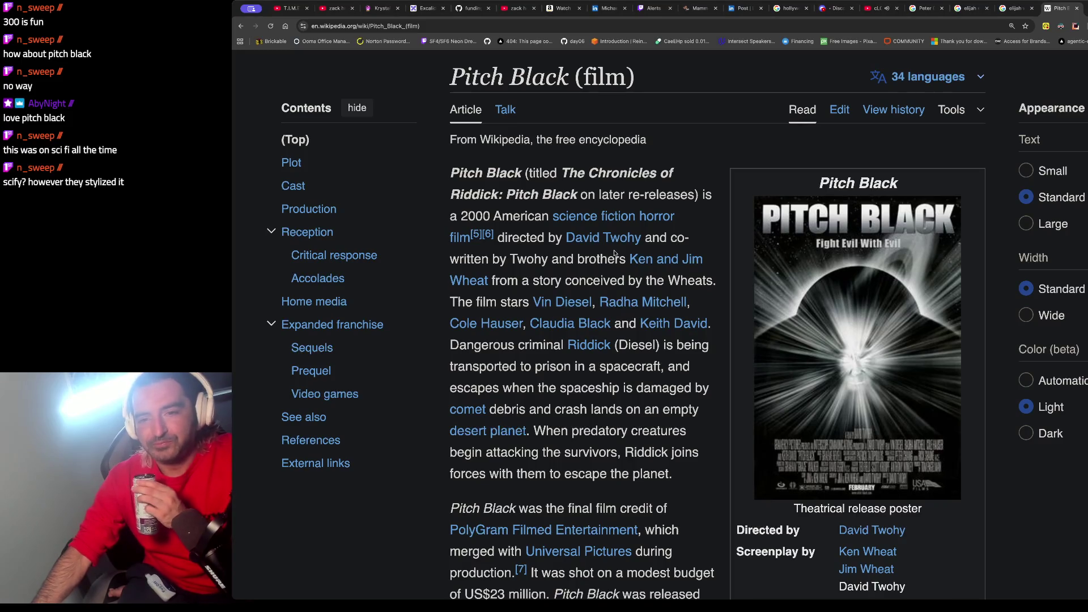
mouse_move(505, 173)
left_mouse_down()
mouse_move(572, 194)
mouse_move(505, 238)
left_mouse_up()
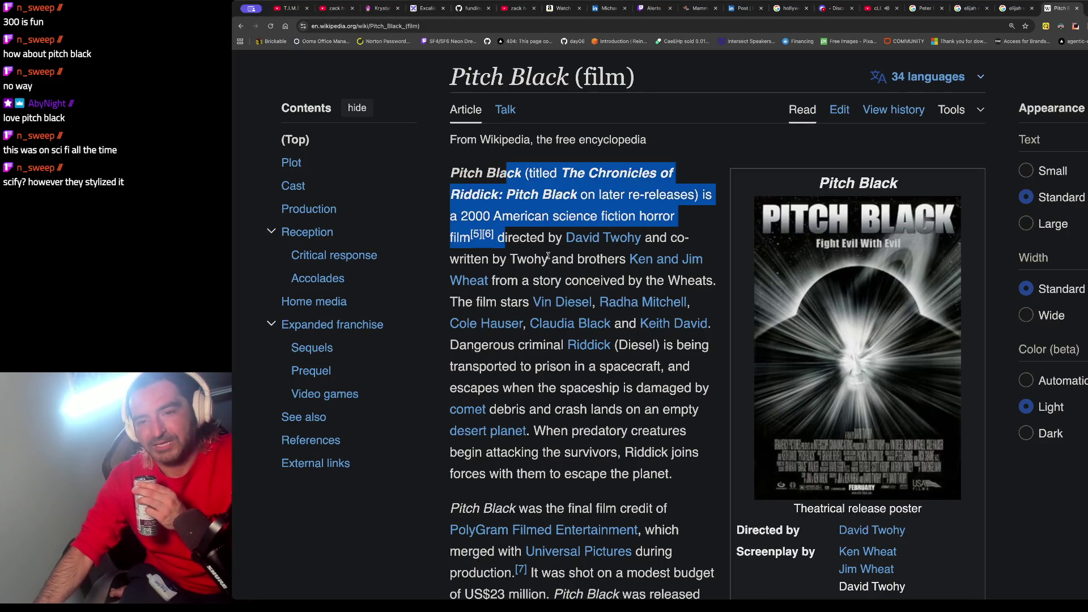
left_click(554, 292)
Step: Read further down the article and highlight the start of the plot summary
scroll(531, 245, "down", 2)
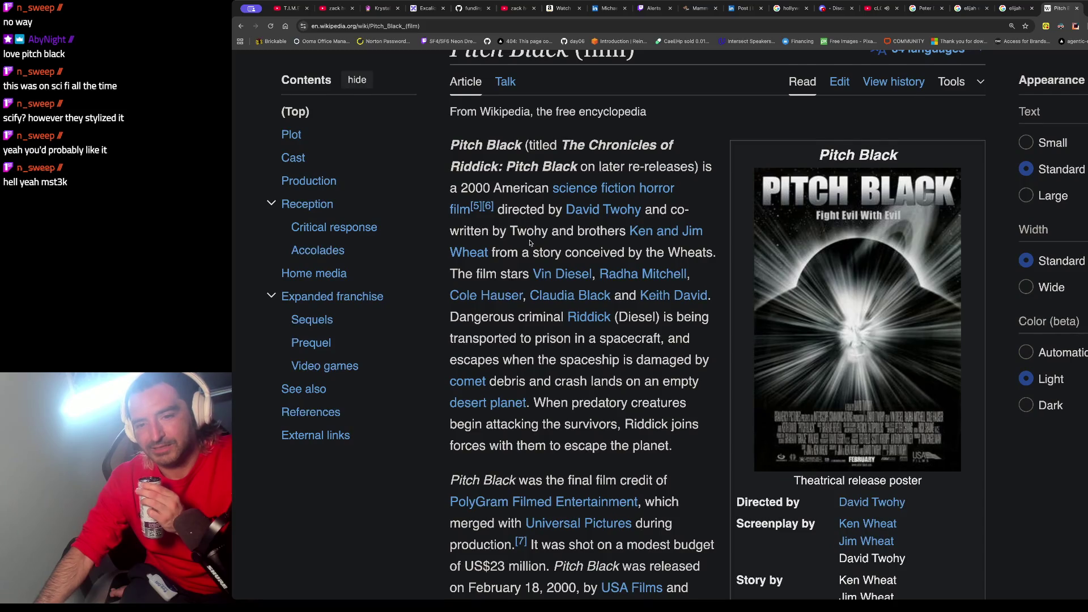
scroll(531, 244, "down", 1)
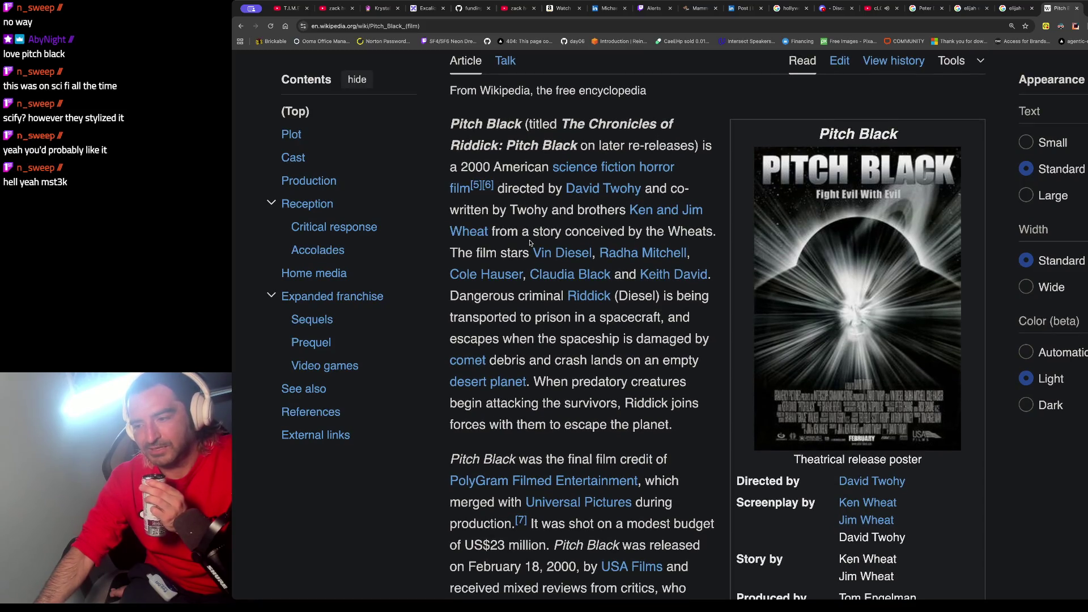
scroll(531, 243, "down", 1)
scroll(530, 240, "down", 3)
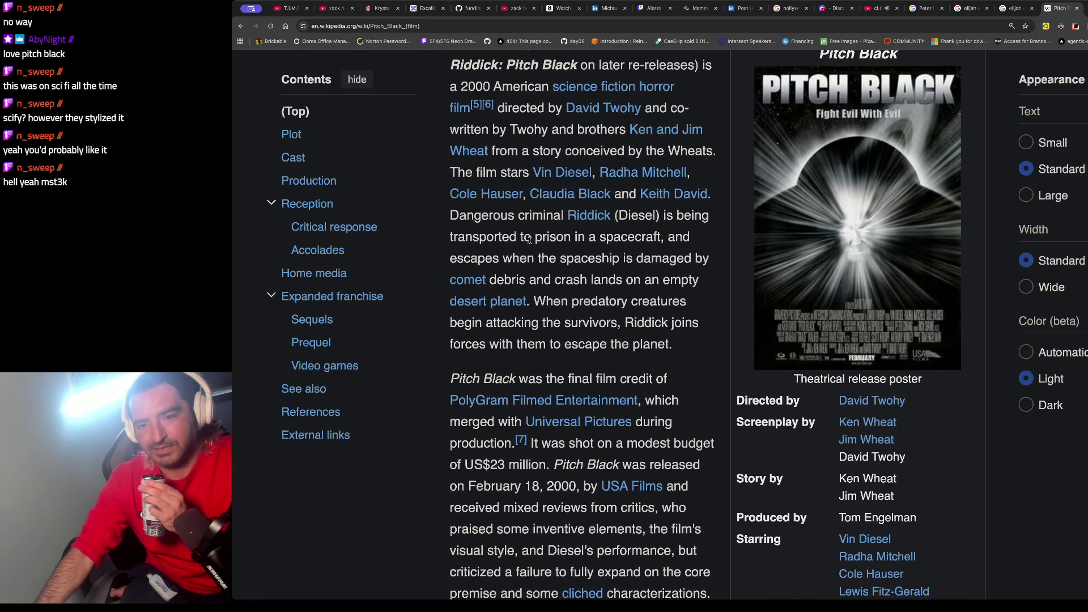
scroll(530, 240, "down", 1)
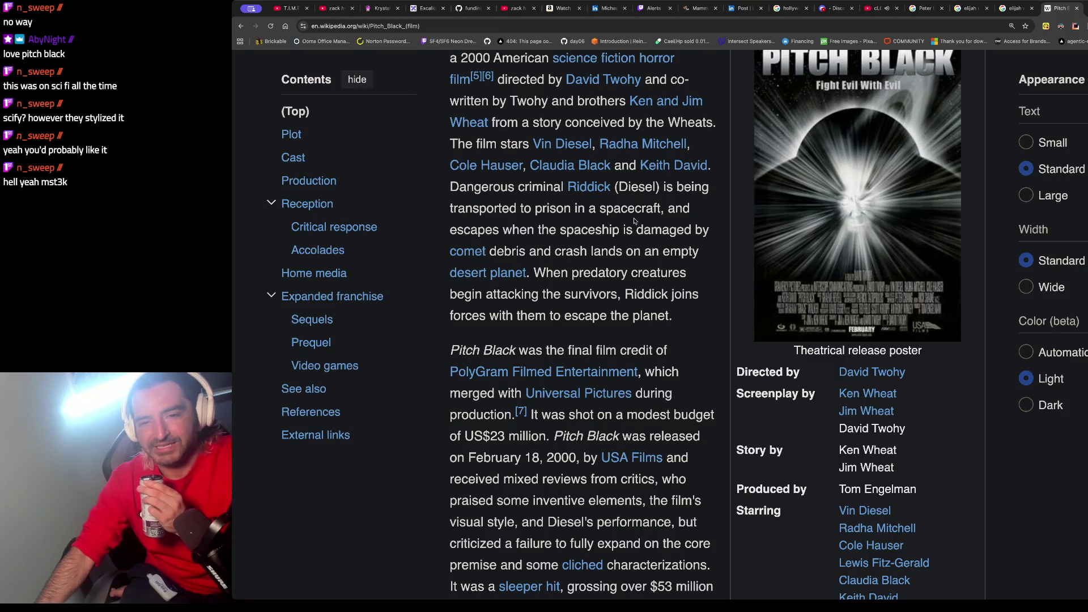
scroll(634, 221, "down", 6)
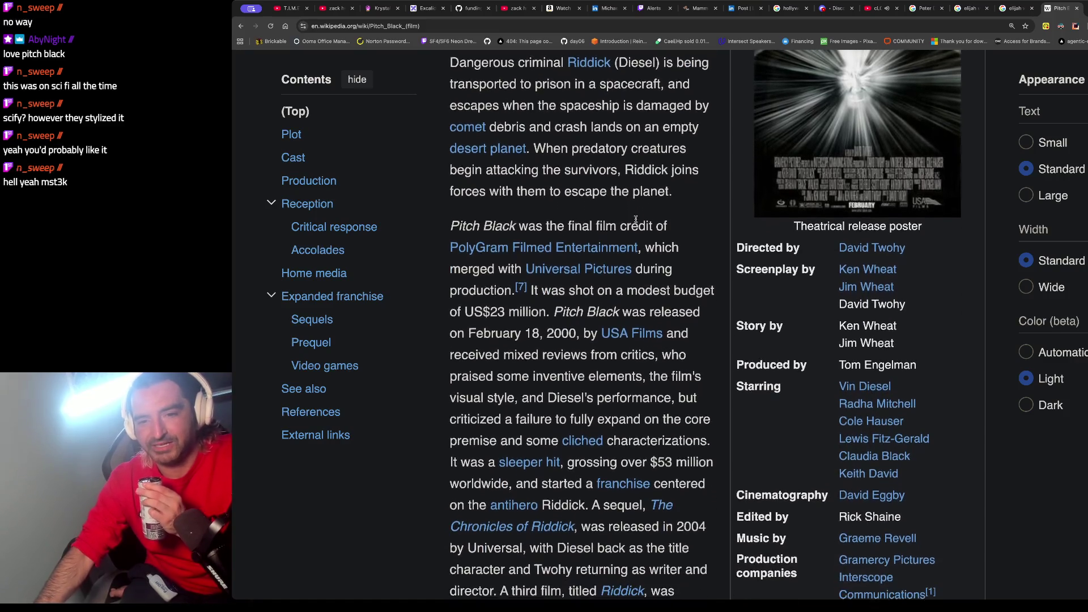
left_click_drag(516, 225, 519, 312)
scroll(548, 347, "down", 2)
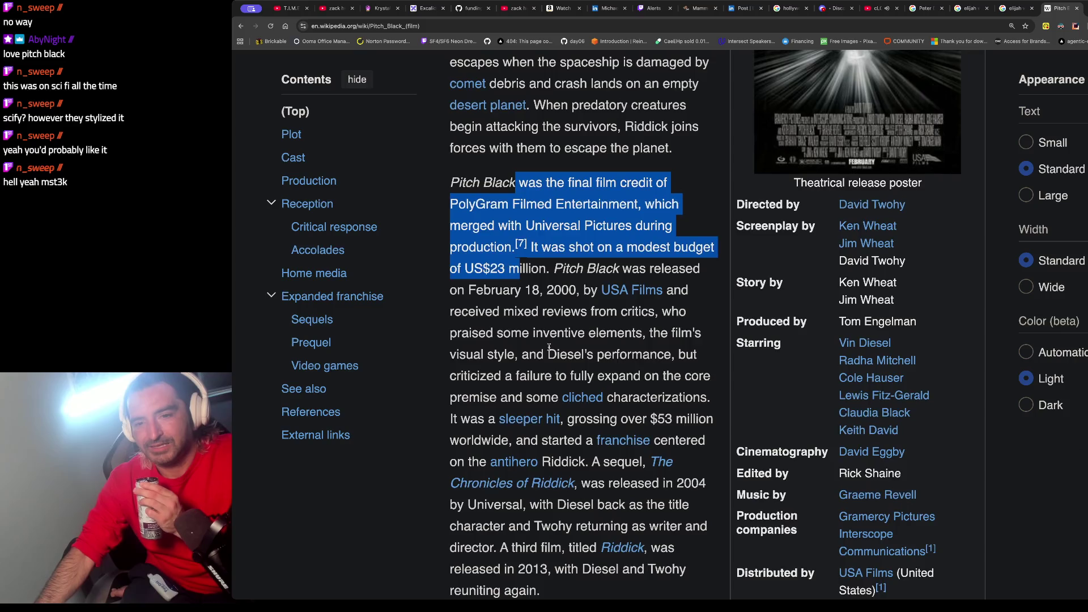
scroll(549, 347, "down", 18)
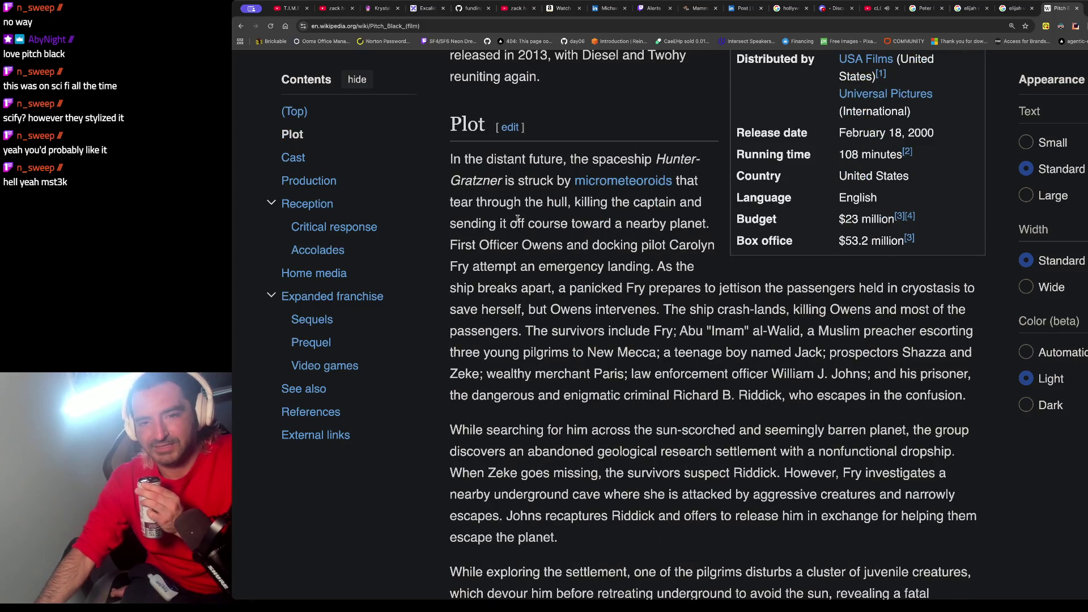
left_click_drag(497, 161, 499, 203)
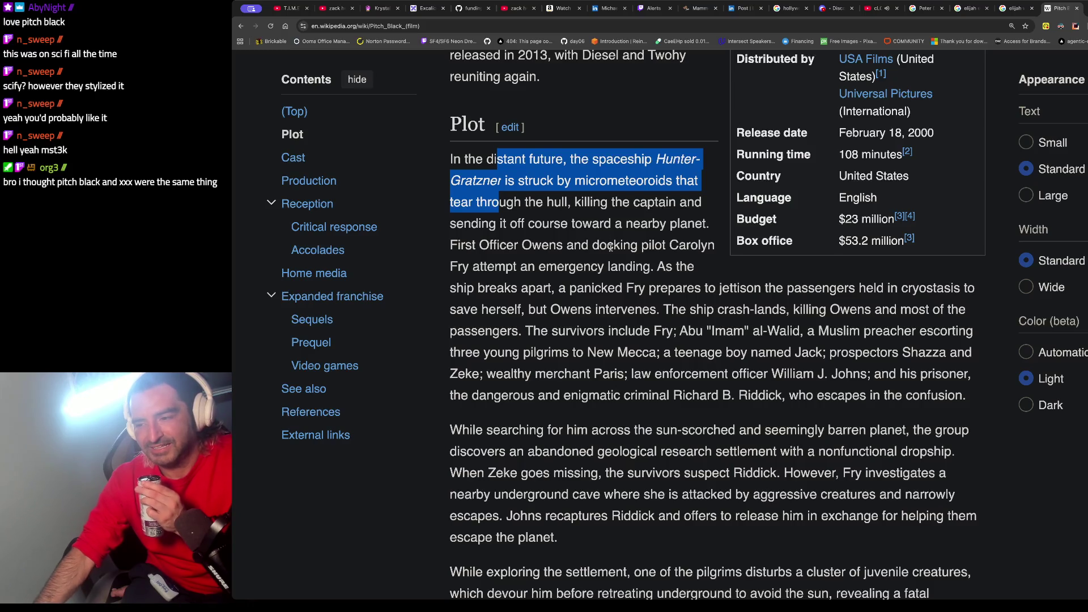
scroll(611, 246, "up", 20)
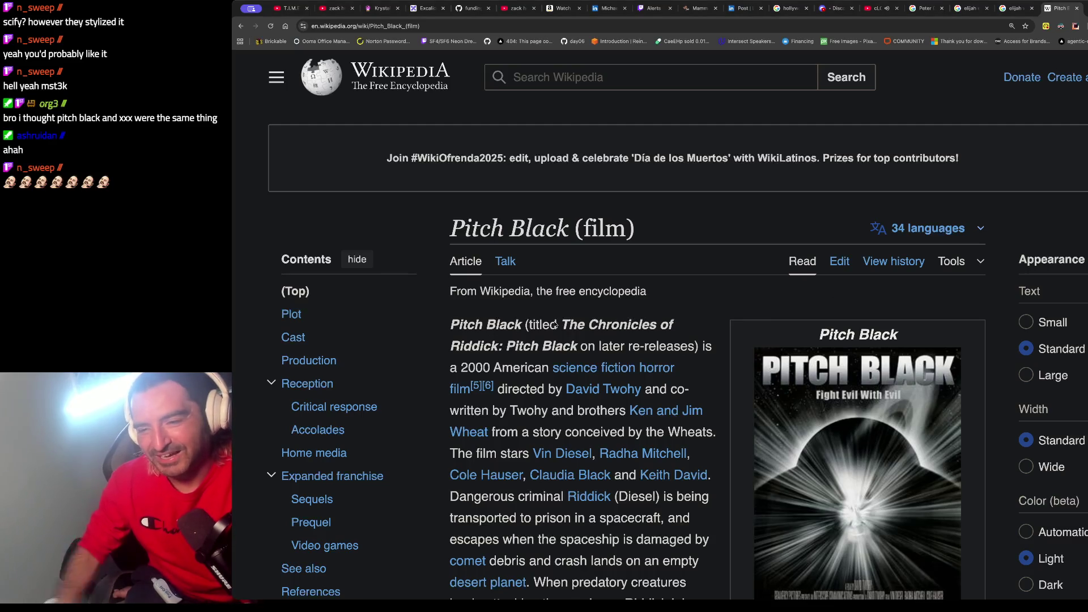
Step: Reopen OpenAI's 'Intro to Agent Builder' video on YouTube from the address bar
key("ctrl+l")
type("you")
key("Return")
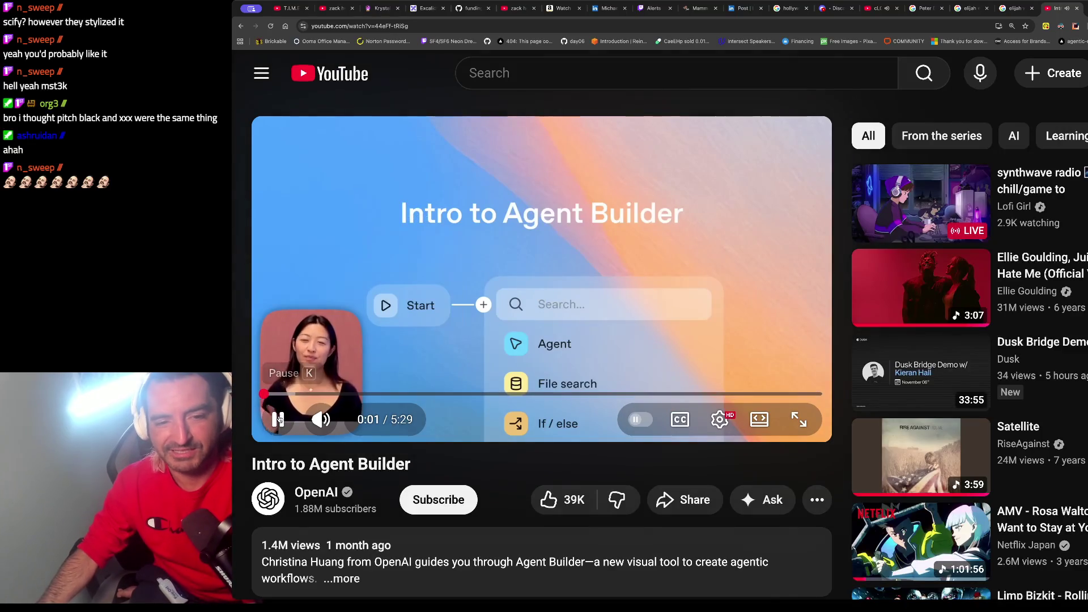
Step: Search YouTube for 'pitch black trailer' and open 'Pitch Black Official Trailer #1'
left_click(535, 73)
type("p")
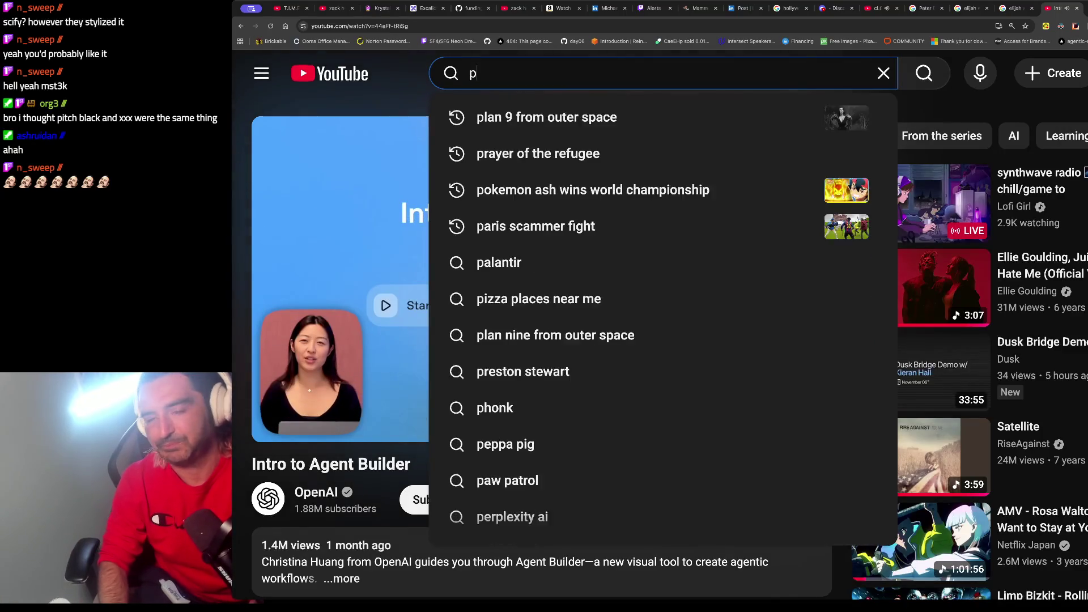
type("itch black trailer")
key("Return")
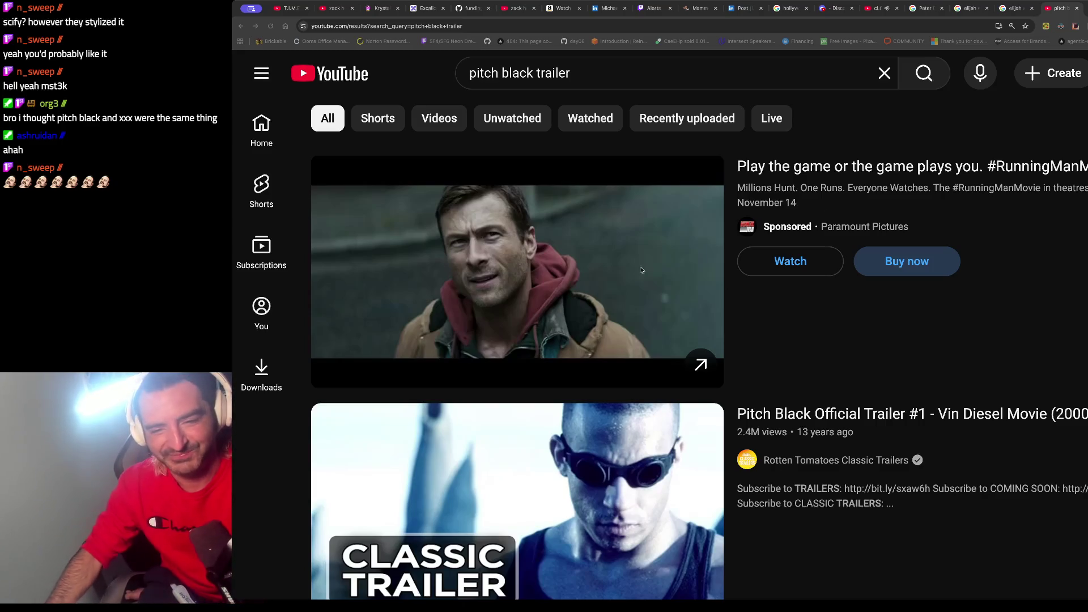
scroll(606, 278, "down", 4)
left_click(570, 286)
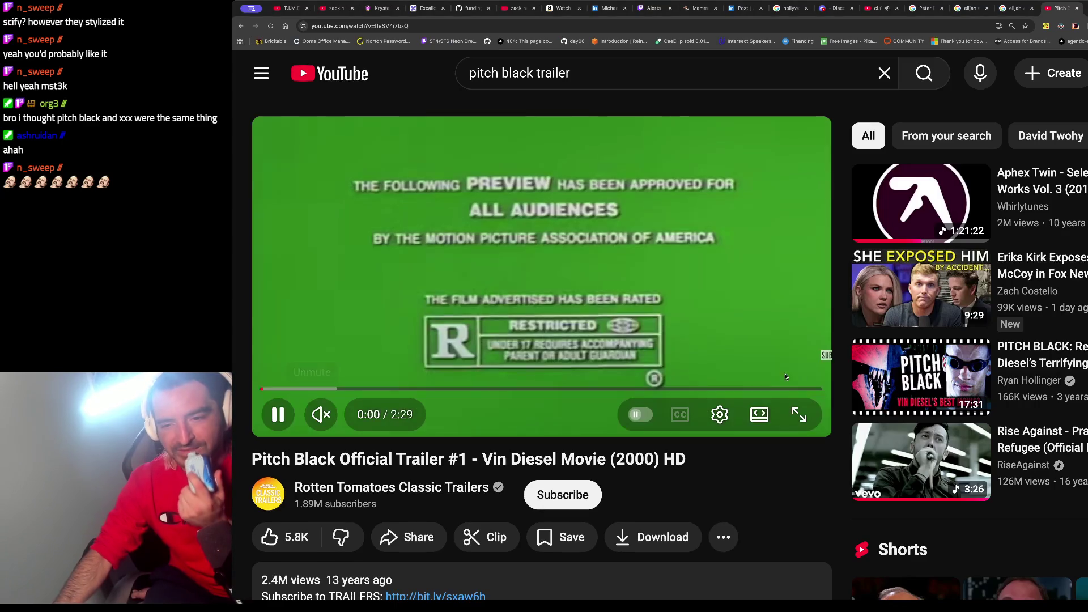
Step: Pause both the Pitch Black trailer and the cLOUDDEAD video in the other tab
left_click(363, 138)
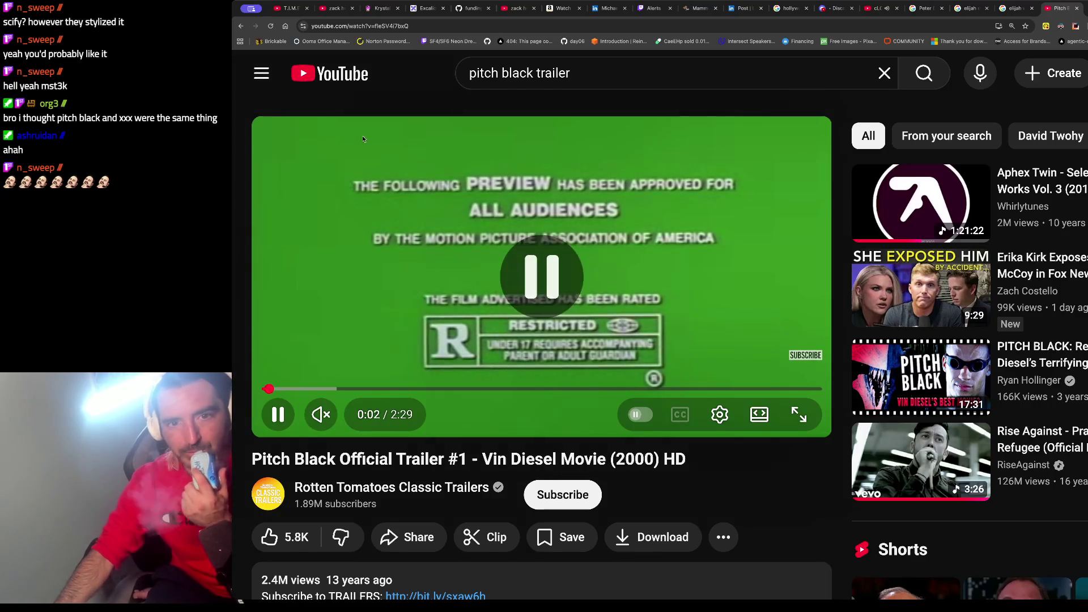
left_click(867, 5)
left_click(480, 293)
Step: Back on the Pitch Black tab, play the trailer and pause it at 0:49
key("ctrl+9")
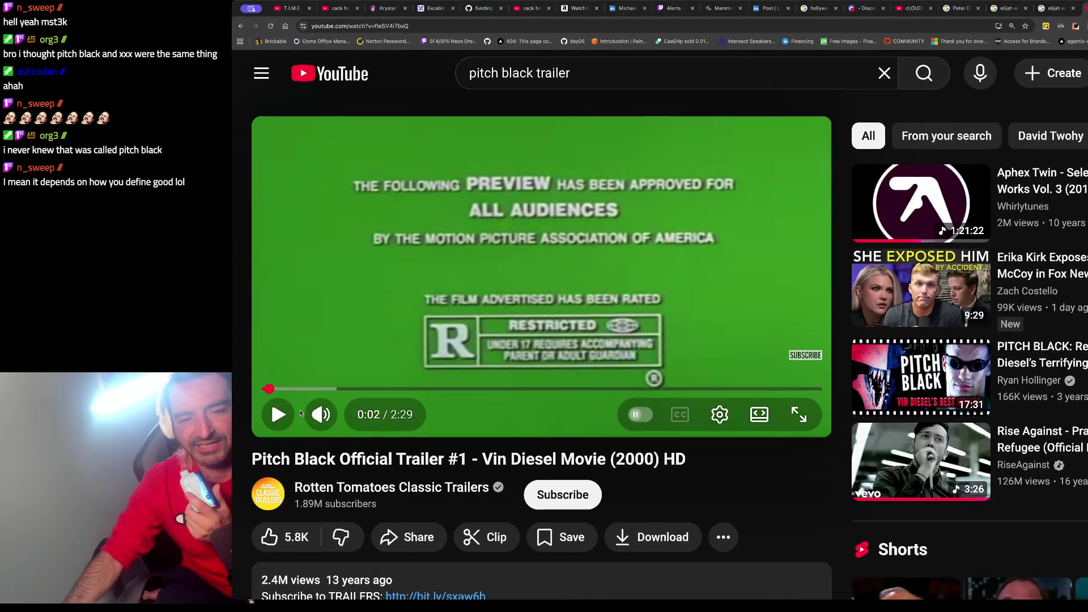
left_click(279, 415)
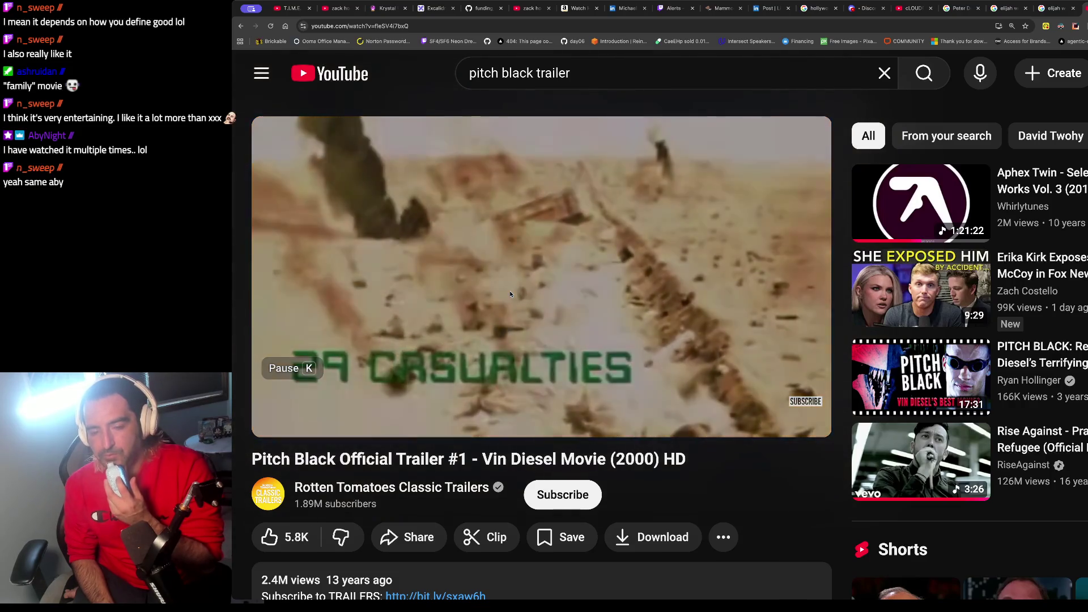
left_click(511, 294)
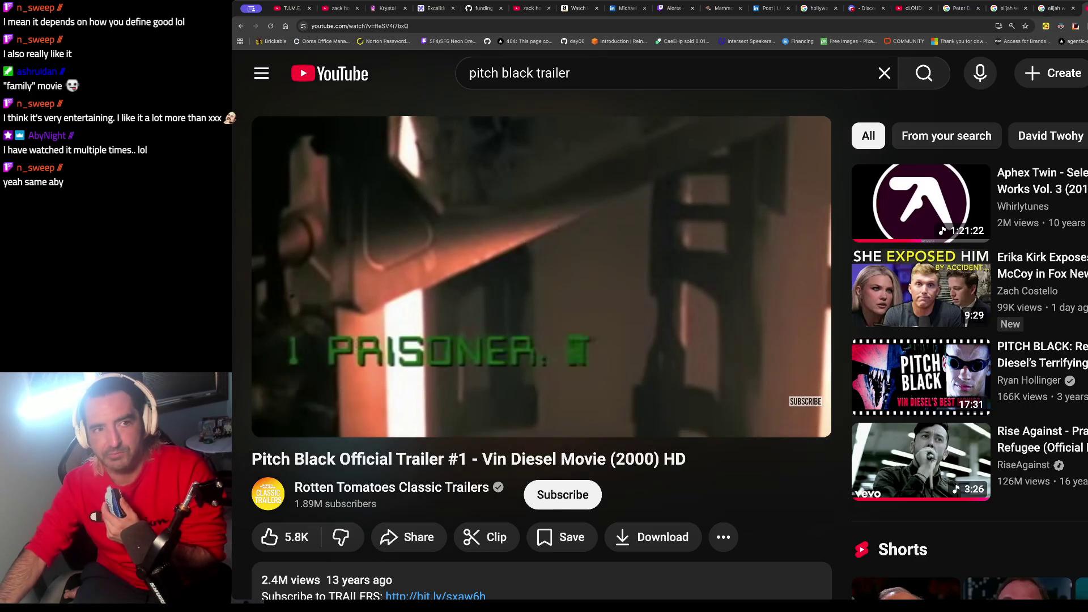
Step: Play the trailer in stretches, pausing at 0:53 and 1:06, finally stopping at 1:48
left_click(526, 288)
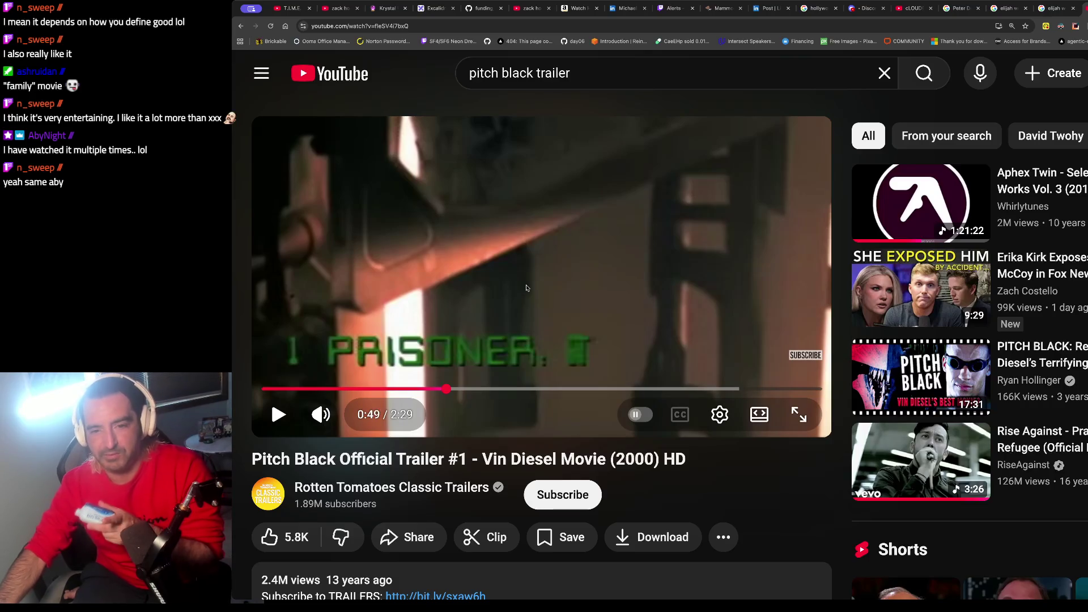
left_click(526, 289)
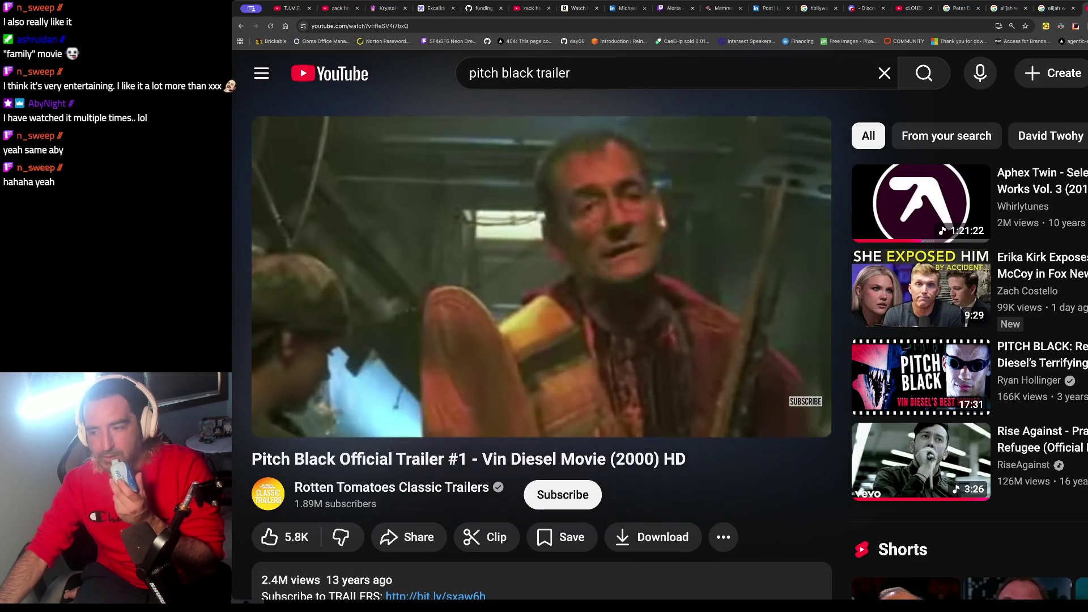
left_click(527, 289)
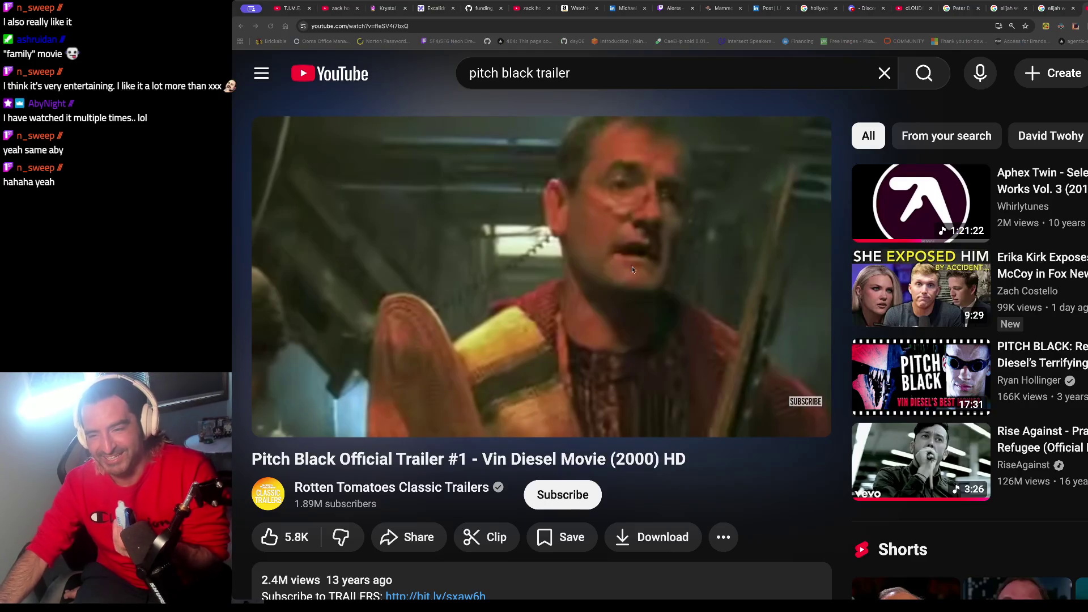
left_click(555, 265)
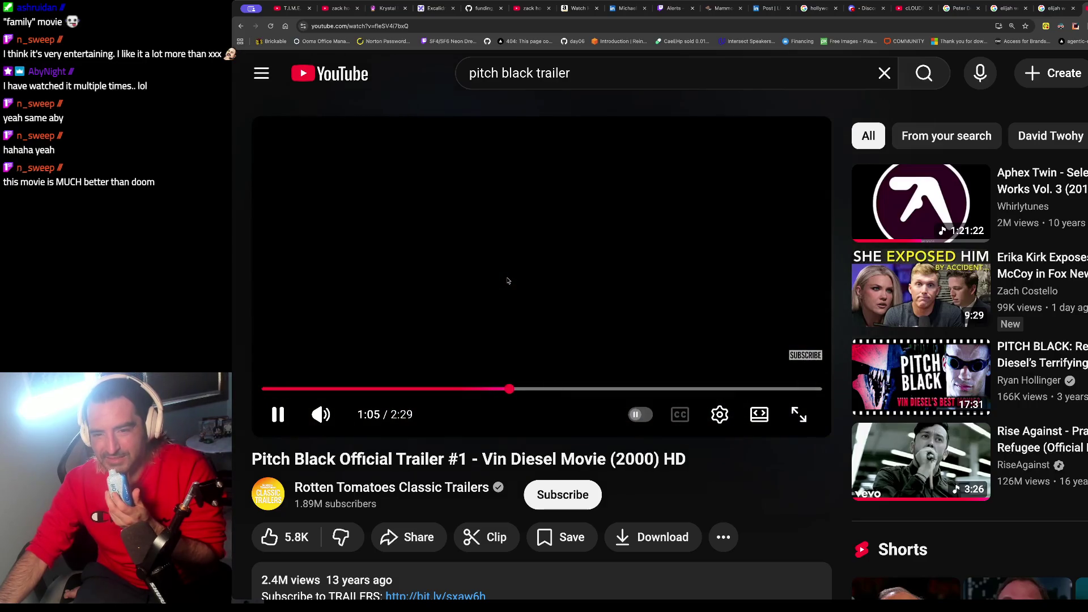
left_click(508, 280)
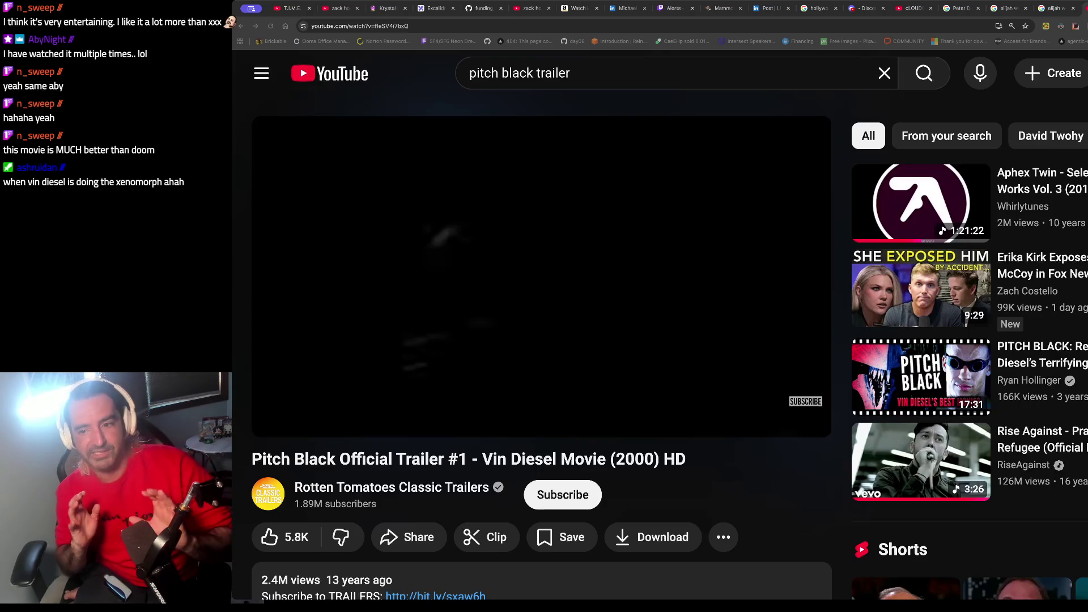
left_click(539, 284)
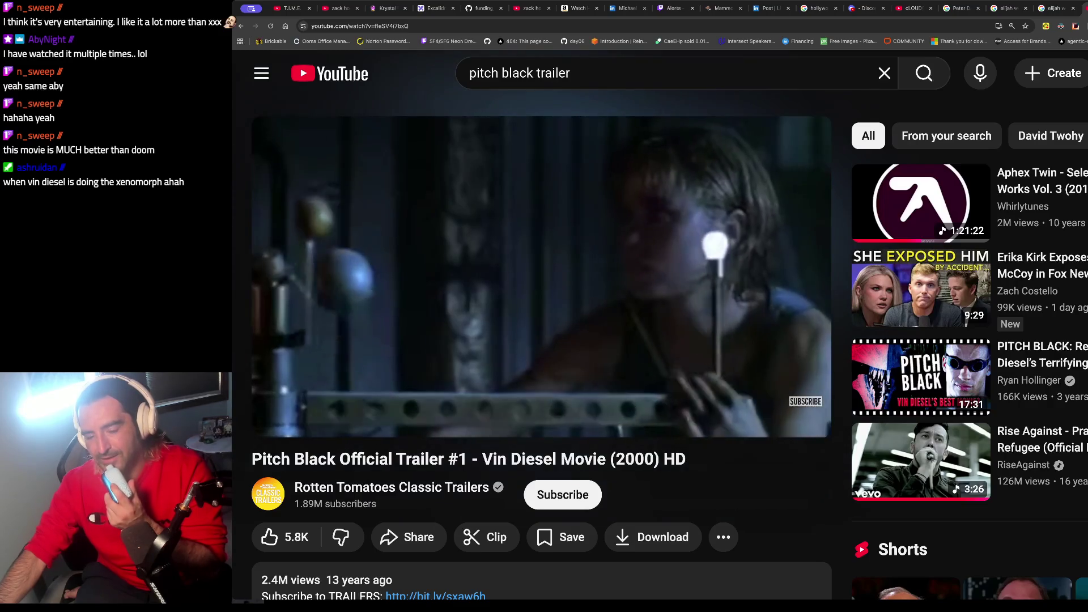
mouse_move(555, 282)
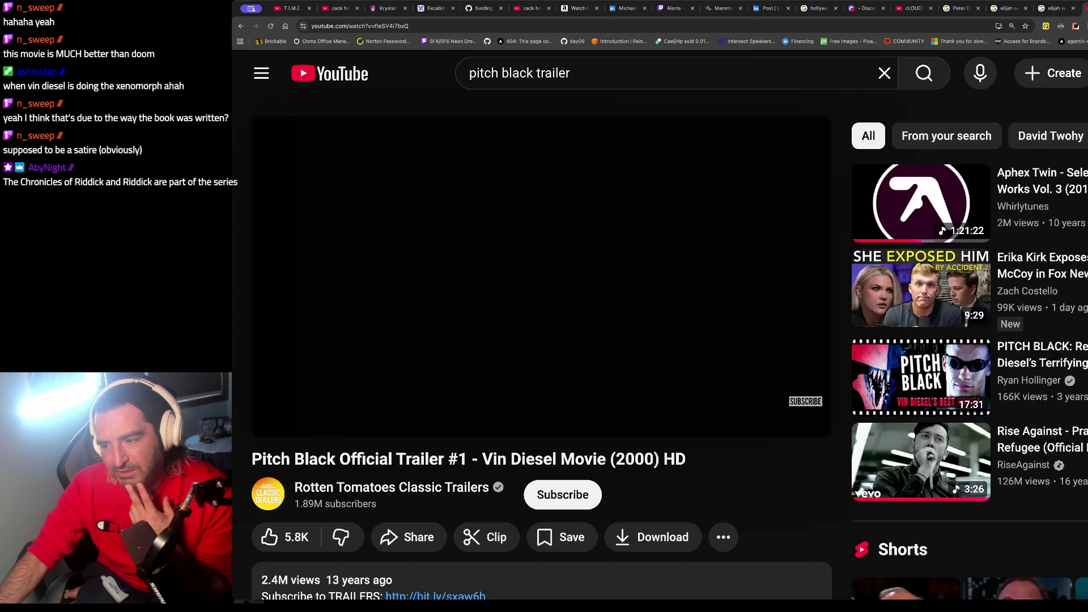
left_click(588, 306)
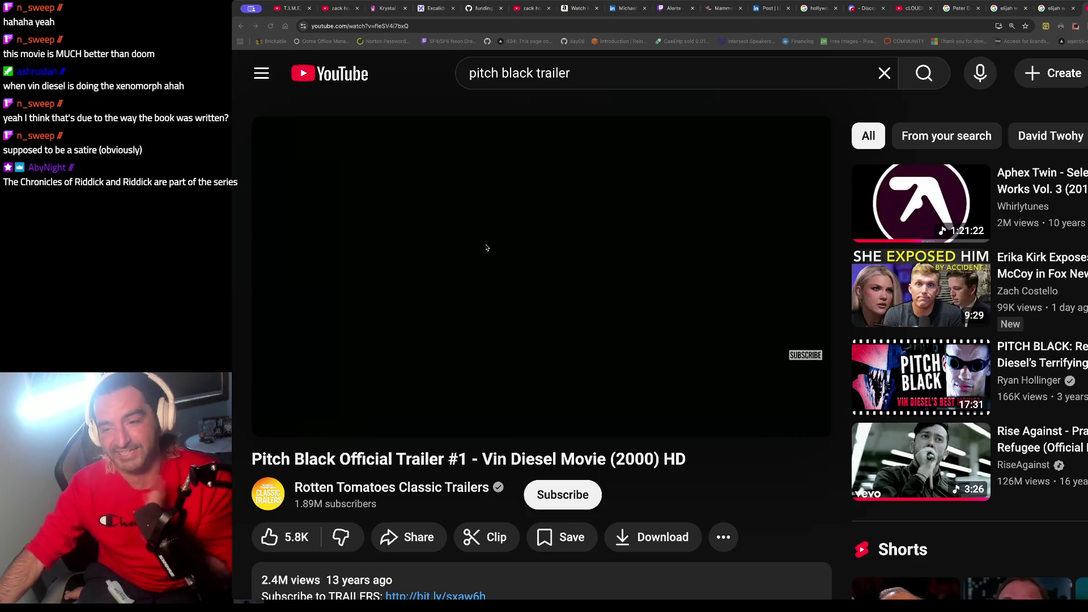
Step: Play the trailer on to its 'PITCH BLACK' title card at 2:15, then select the old search query
left_click(472, 260)
mouse_move(510, 277)
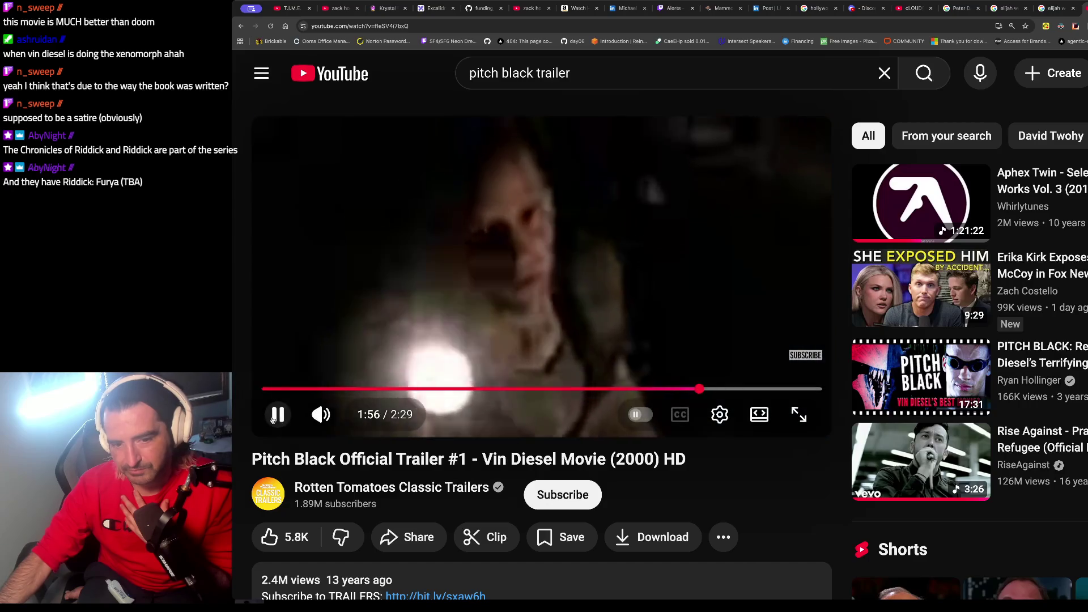
key("k")
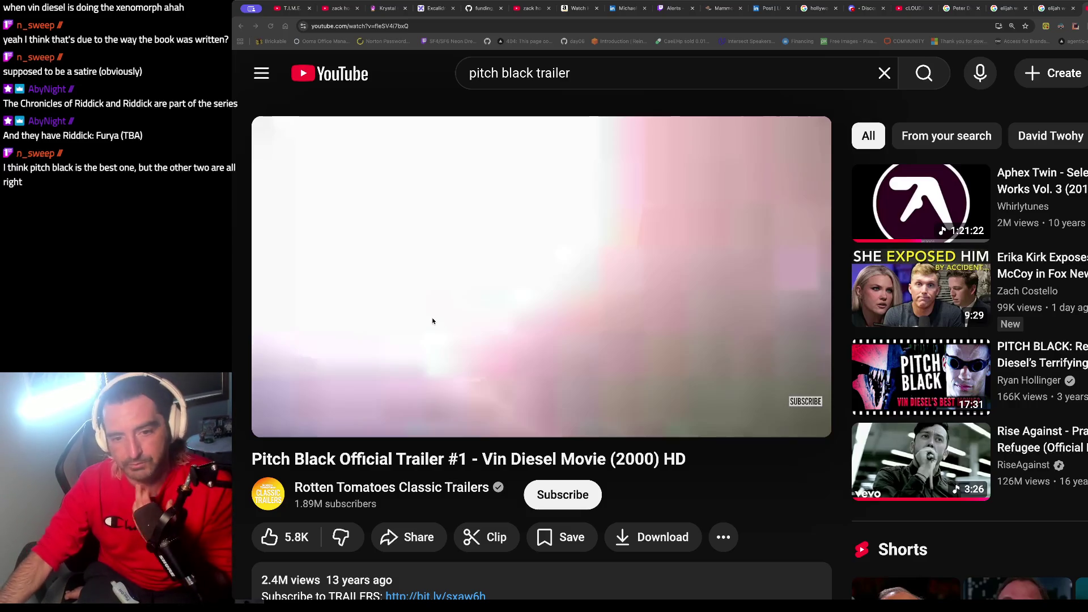
left_click(270, 423)
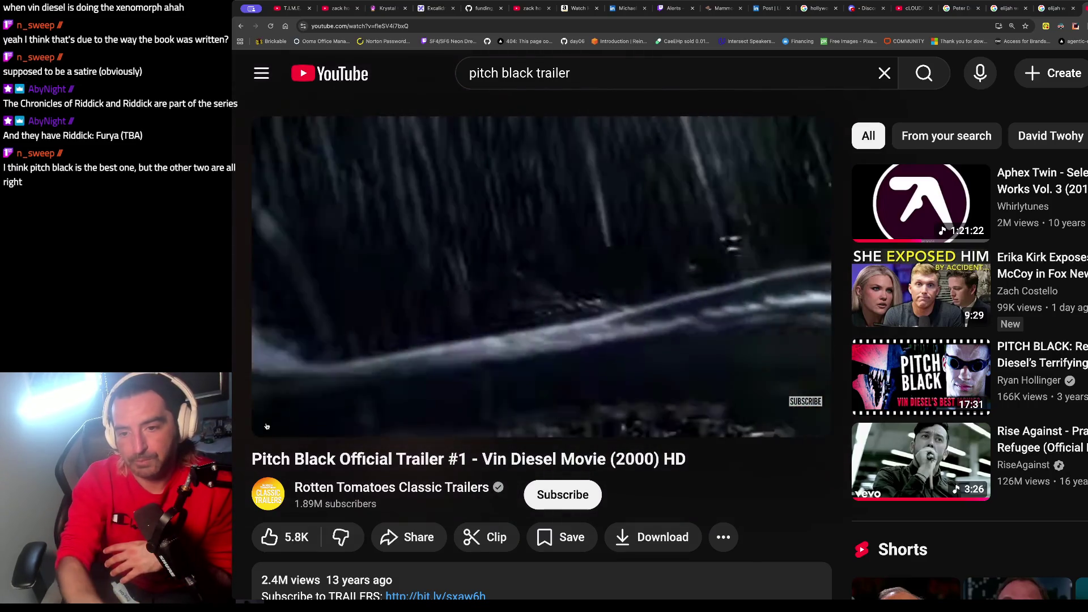
mouse_move(283, 414)
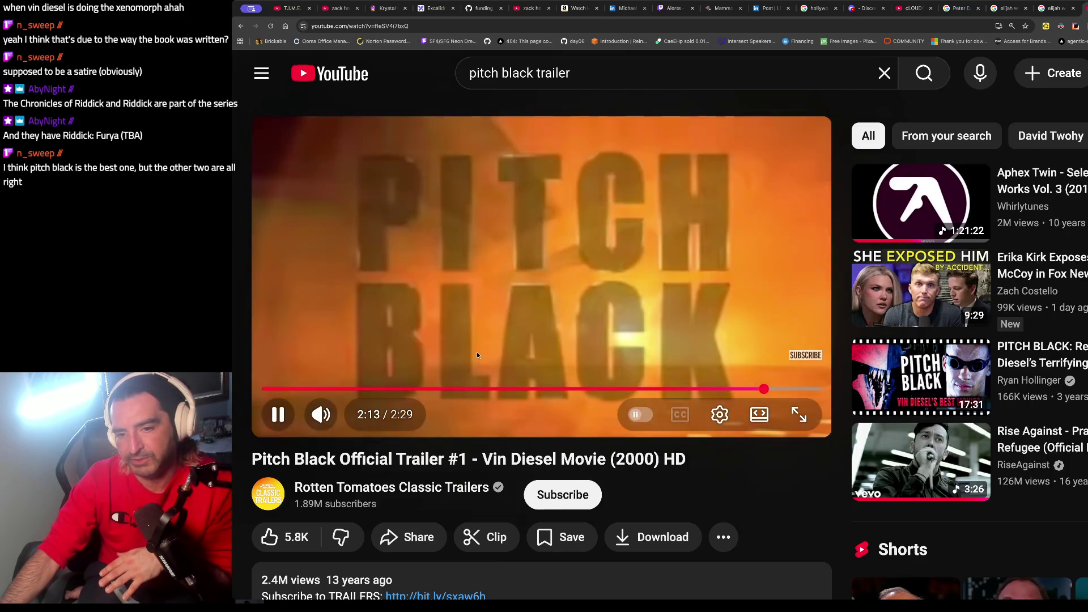
left_click(761, 164)
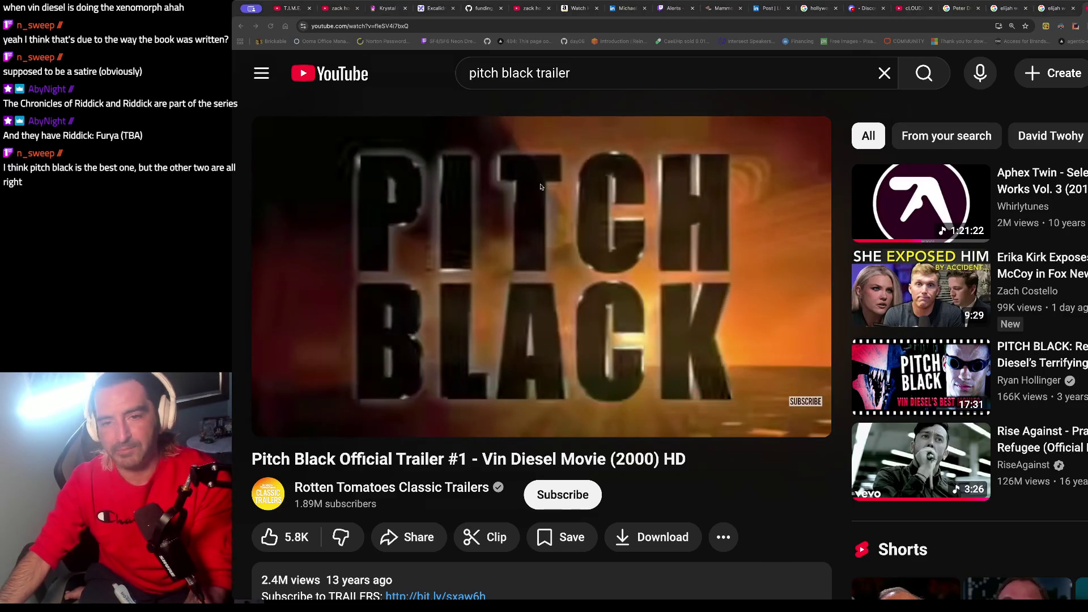
left_click(573, 73)
triple_click(575, 77)
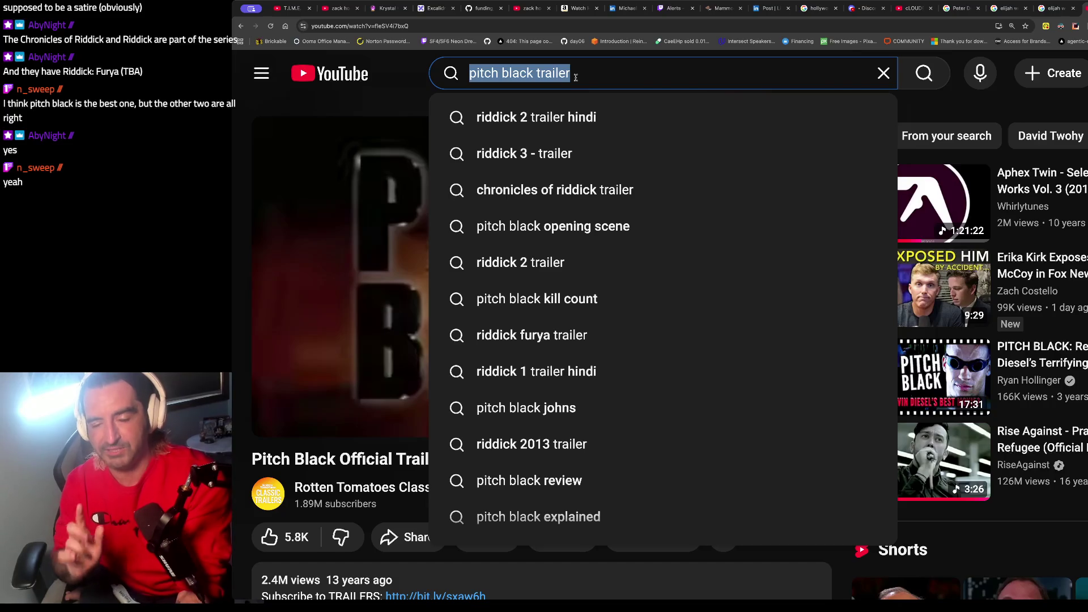
Step: Search YouTube for 'dark city full movie 1998' and open the Dark City (1998) Official Trailer
type("dark city")
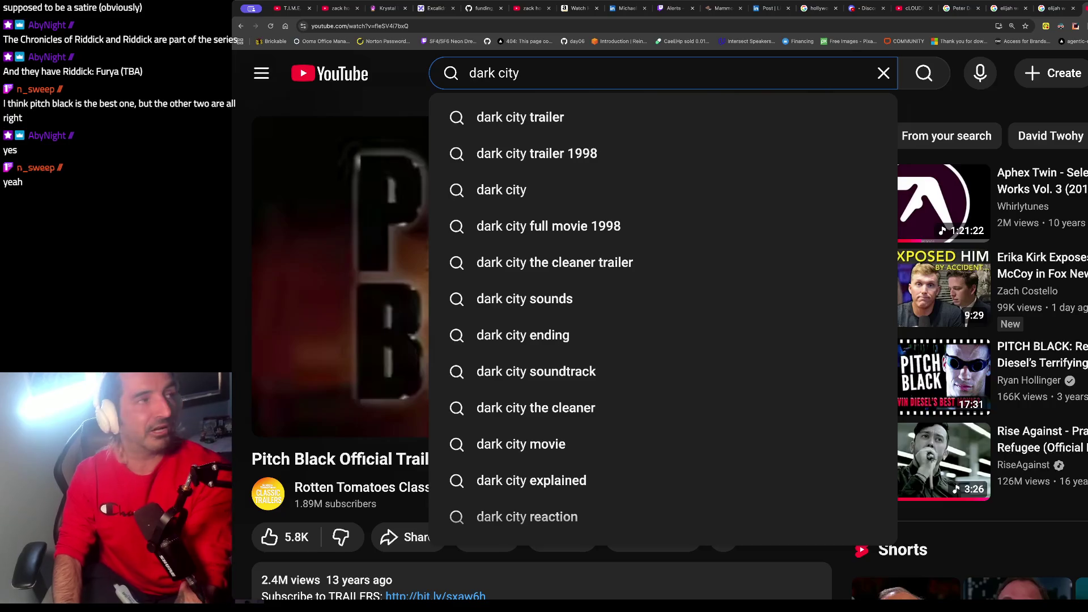
key("Down")
key("Down")
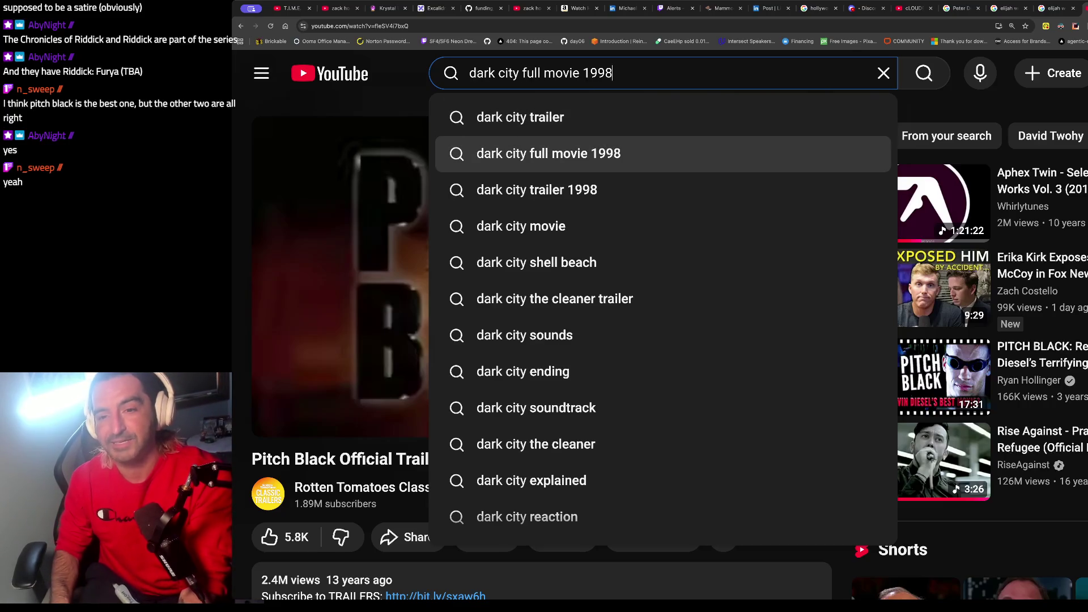
key("Return")
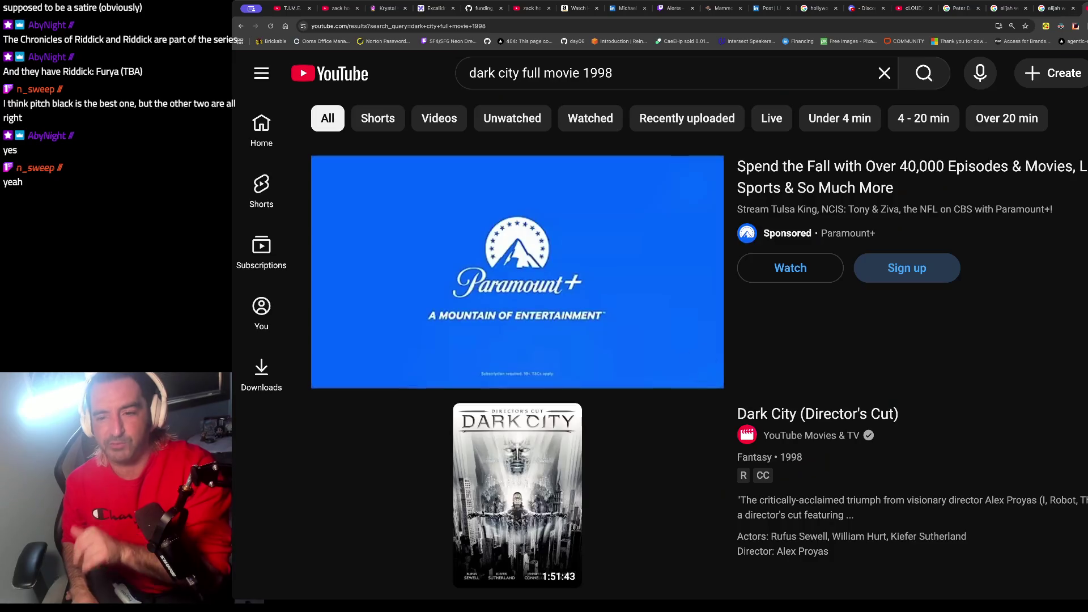
scroll(582, 224, "down", 3)
scroll(582, 225, "down", 3)
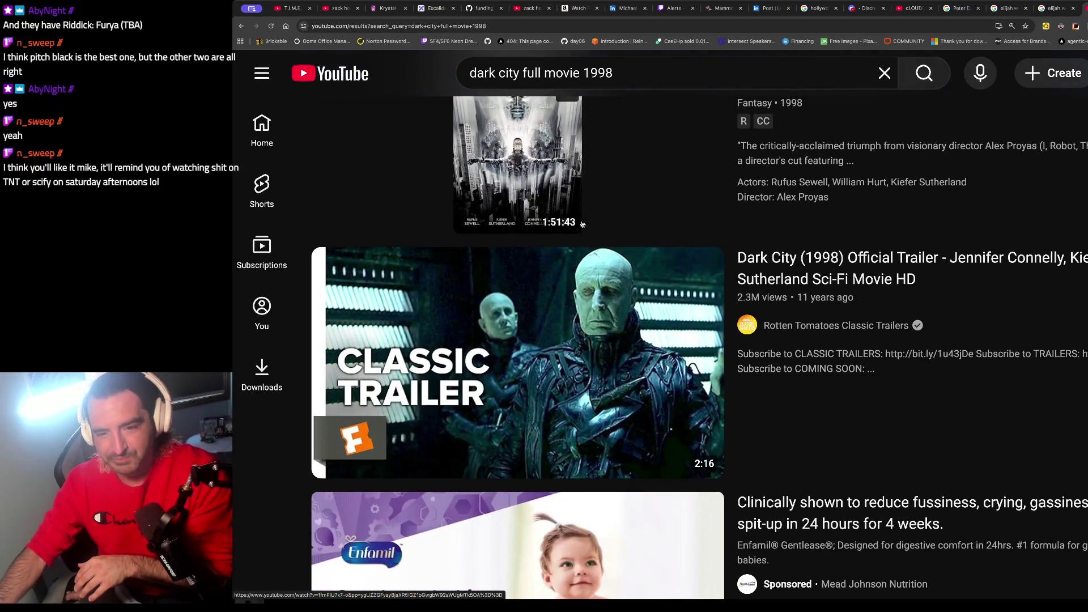
left_click(574, 382)
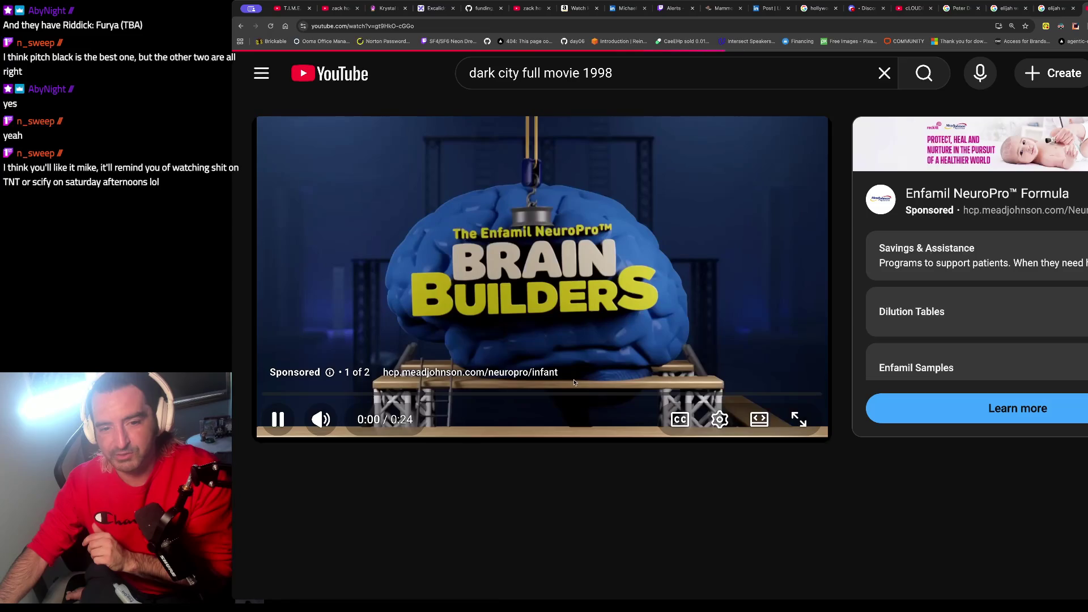
Step: Mute and skip the pre-roll ad, then pause the Dark City trailer at 0:23
left_click(326, 419)
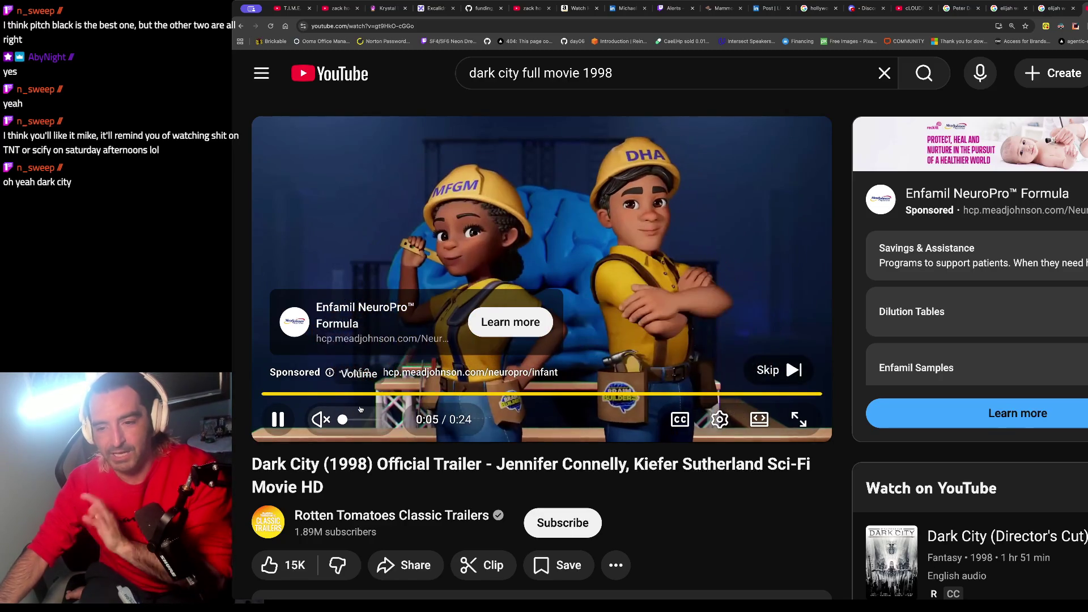
left_click(768, 376)
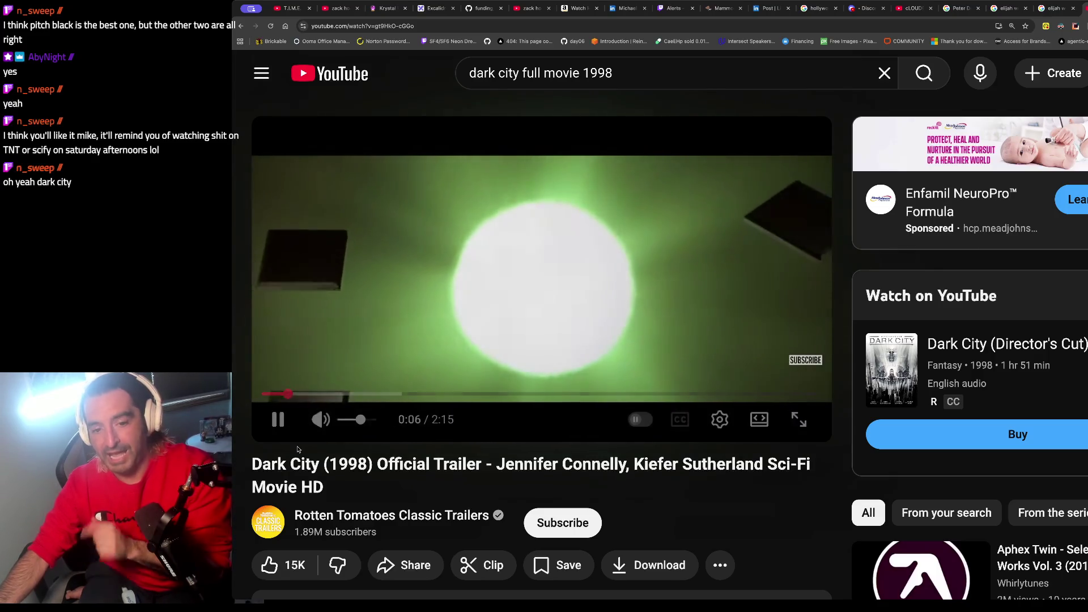
left_click_drag(277, 464, 276, 486)
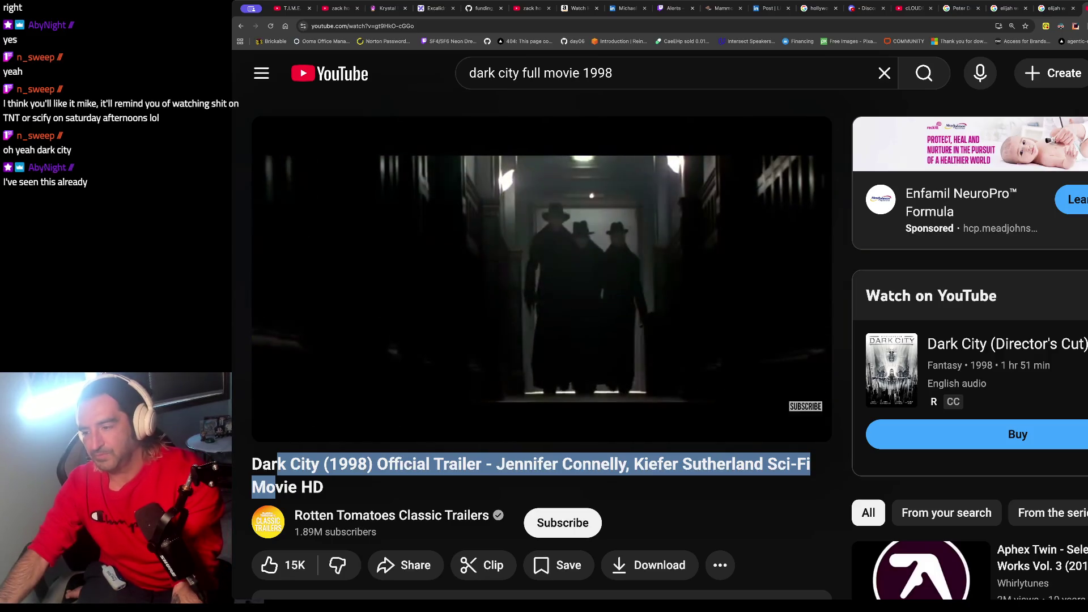
left_click(278, 419)
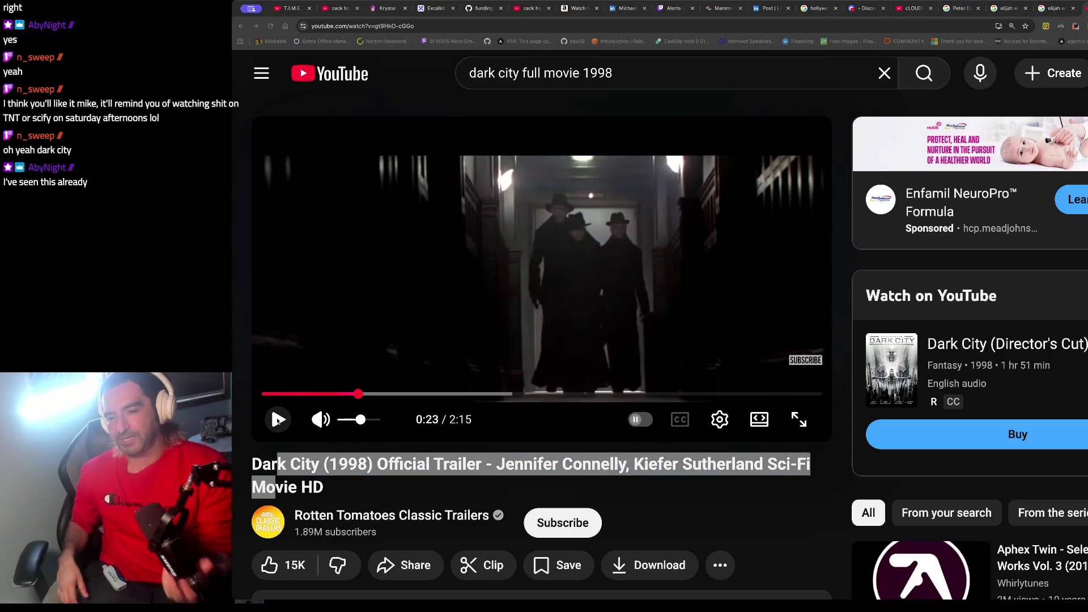
left_click(277, 419)
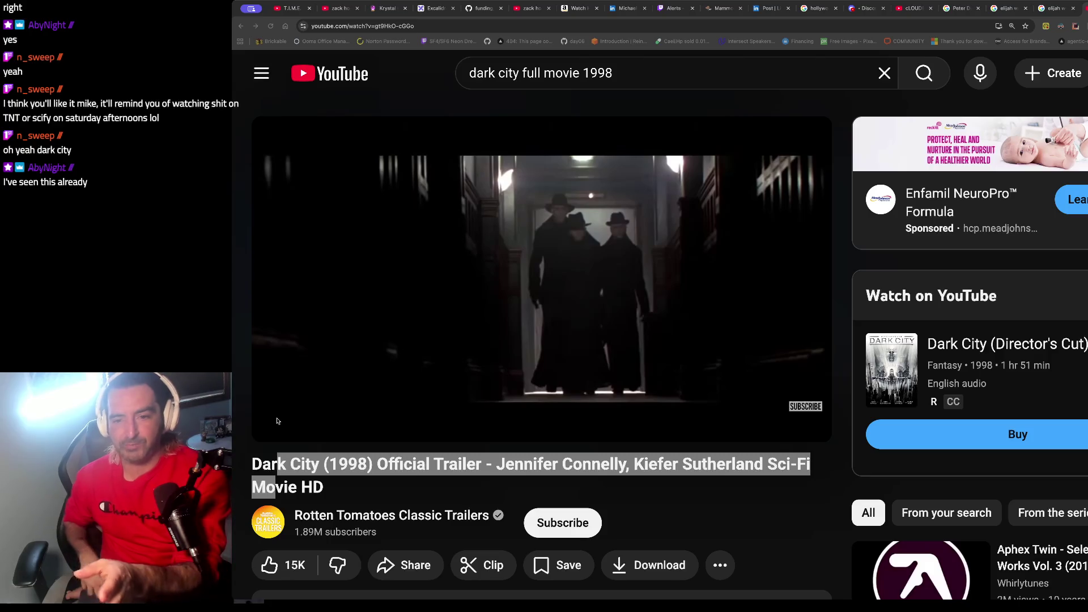
left_click(549, 215)
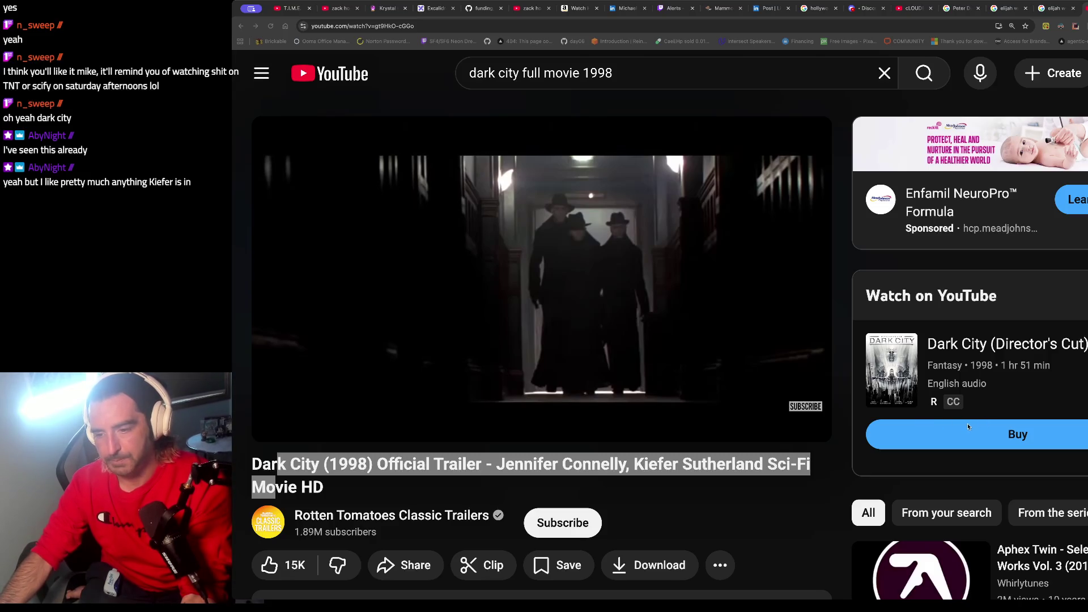
Step: Switch from the browser to the iTerm2 window showing sector_harness.py in Neovim
key("super+Tab")
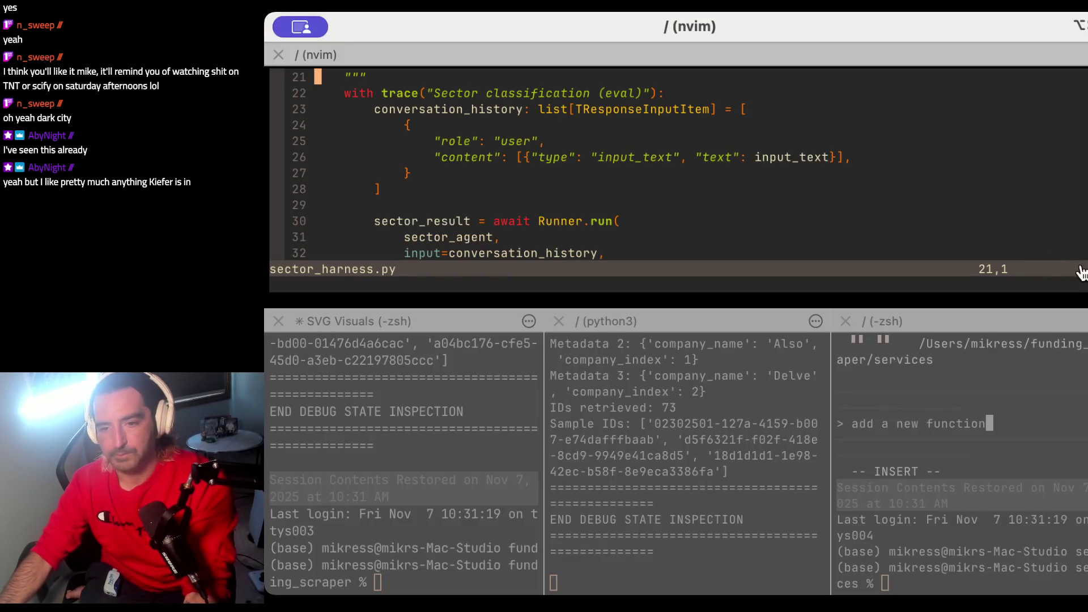
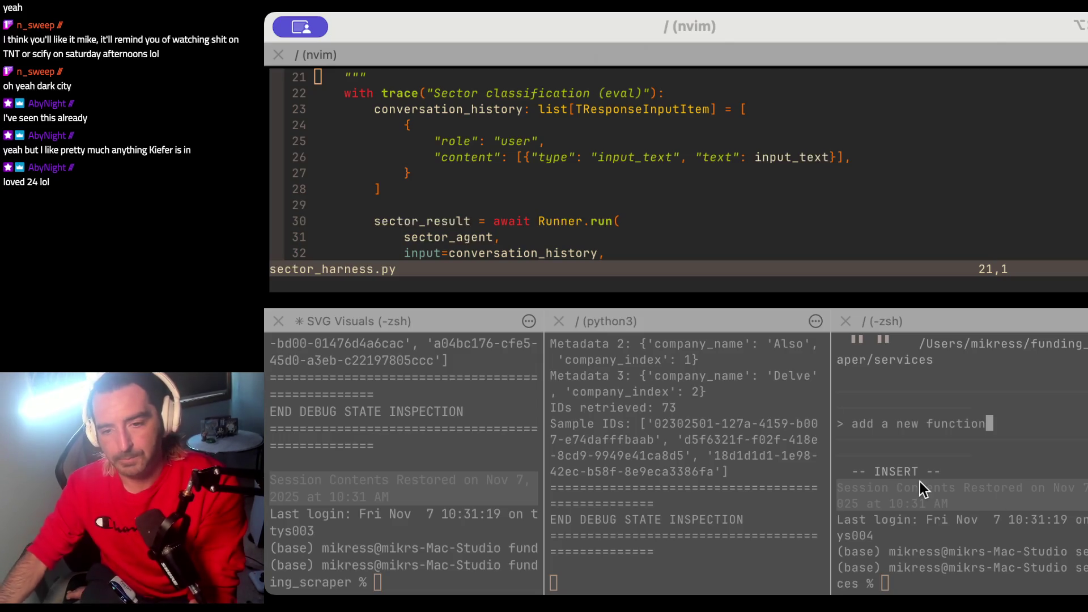
Step: Review the classify_sector code, RunConfig block and trace/conversation_history block in the editor
left_click(594, 173)
scroll(594, 172, "up", 4)
left_click_drag(430, 124, 439, 278)
left_click(426, 235)
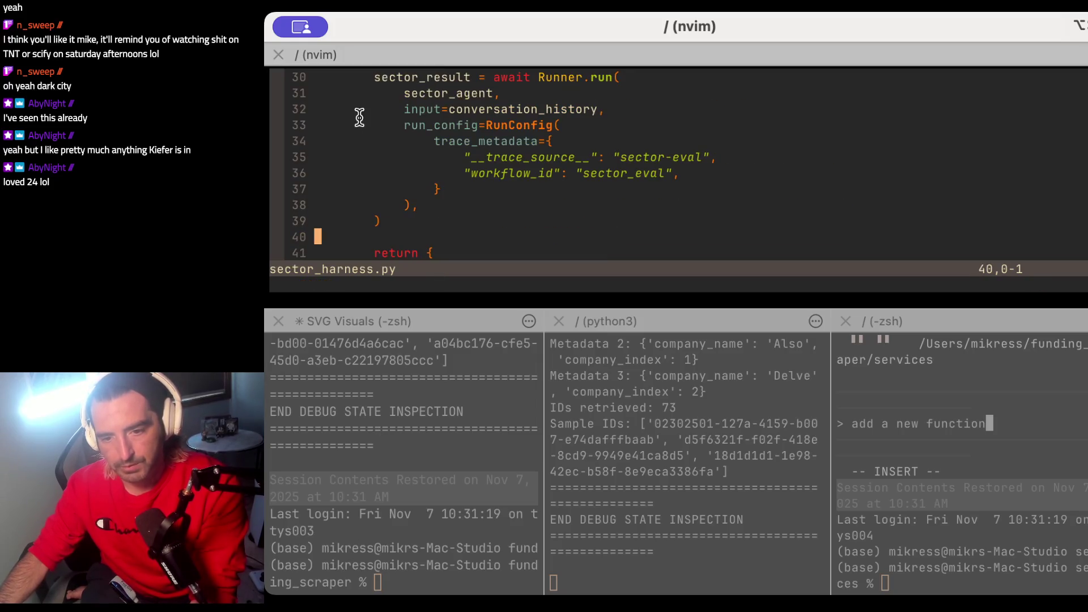
left_click_drag(359, 124, 362, 253)
key("super+d")
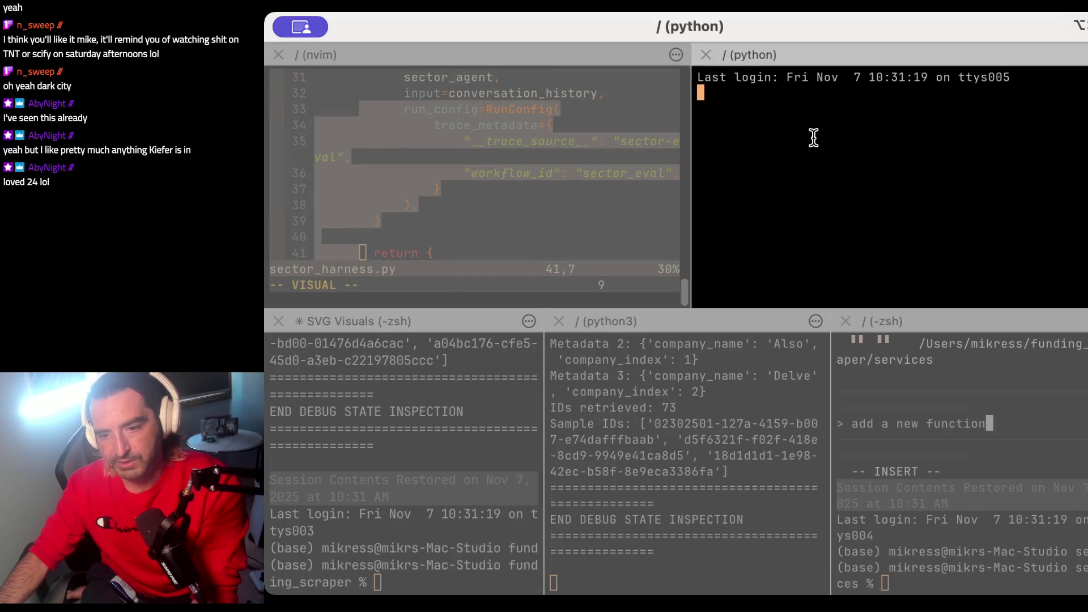
left_click(706, 53)
left_click(530, 141)
scroll(530, 142, "up", 6)
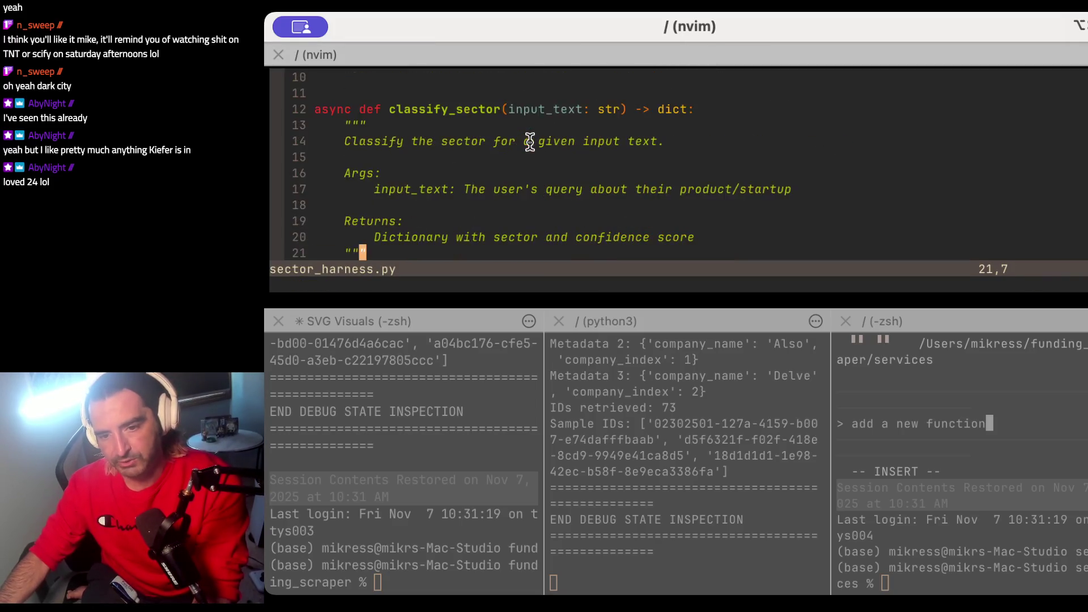
scroll(529, 141, "down", 3)
left_click_drag(381, 125, 380, 238)
key("Escape")
Step: Quit nvim and launch Claude Code in the services folder
type(":q")
key("Return")
type("claude")
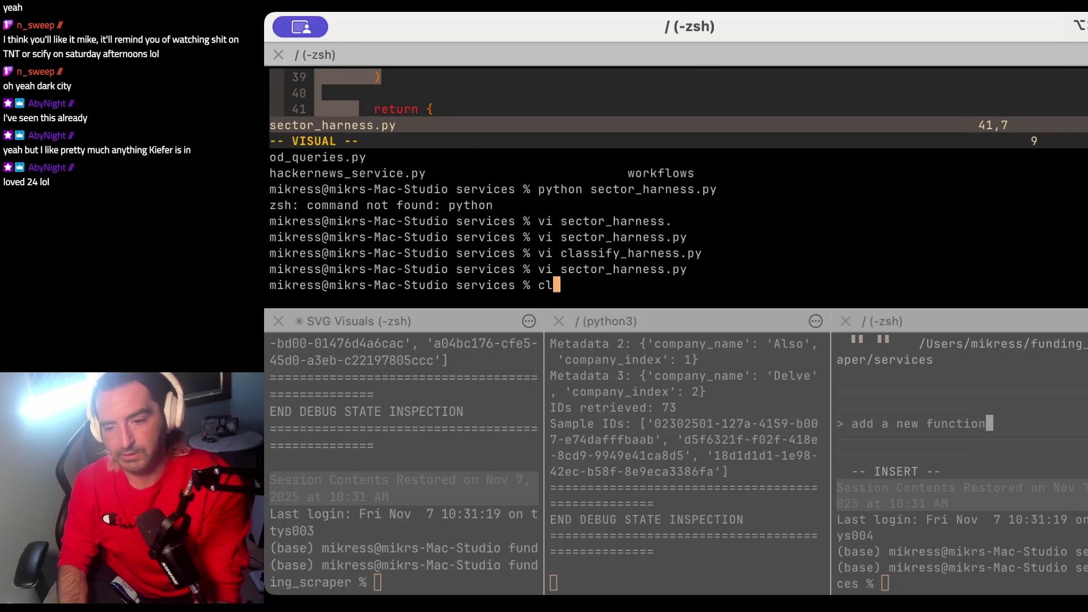
key("BackSpace")
key("BackSpace")
type("de")
key("Return")
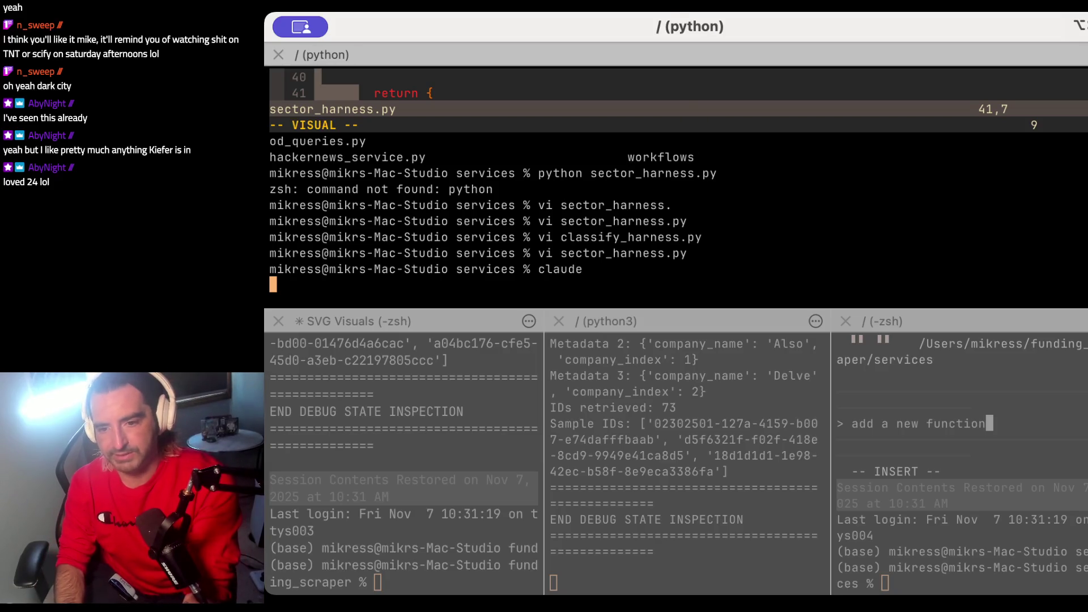
Step: Draft a question asking why sector_harness.py differs from classify_harness.py, which doesn't use a Runner
type("o")
key("BackSpace")
type("f")
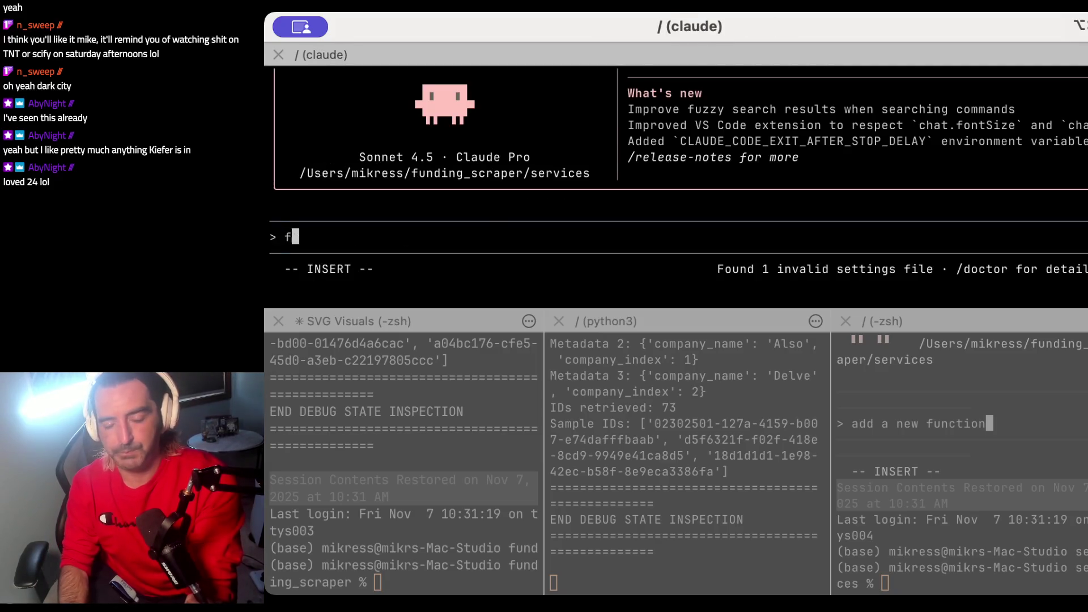
type("or my sector_h")
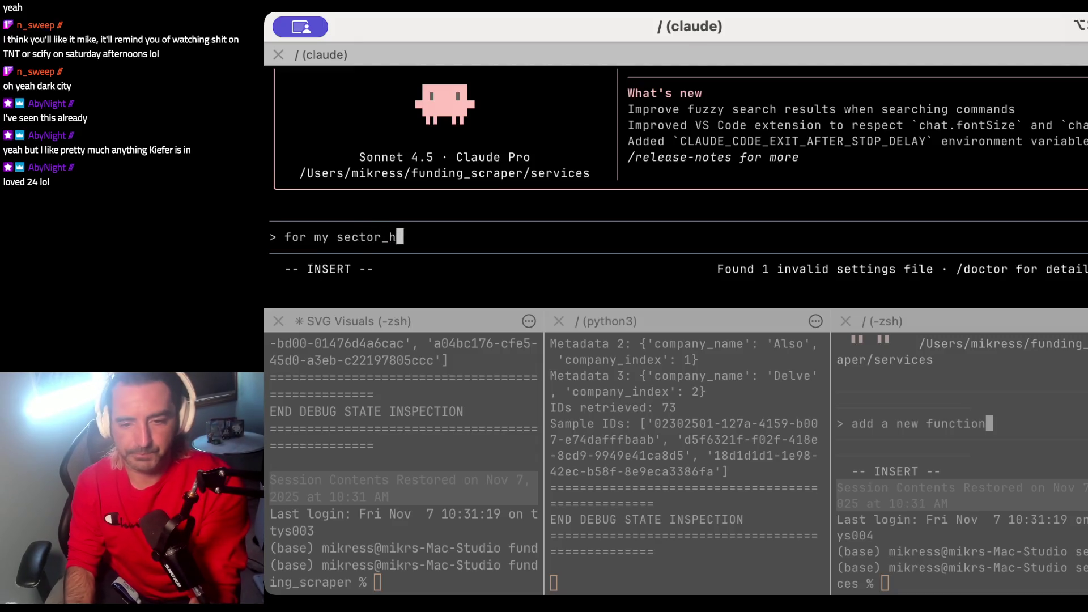
type("arness.py i want t")
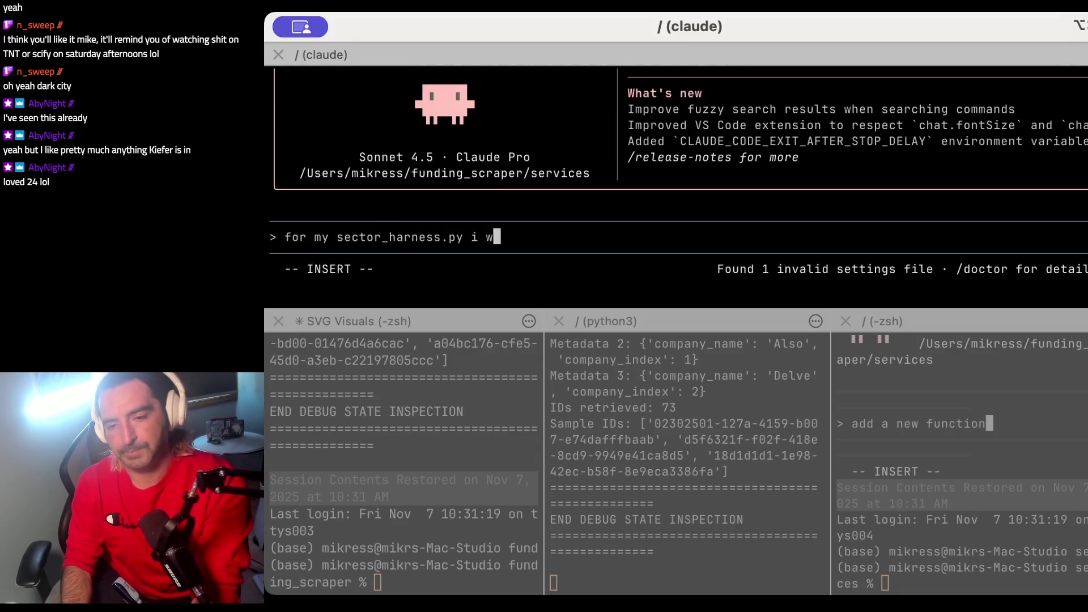
key("BackSpace")
key("BackSpace")
key("BackSpace")
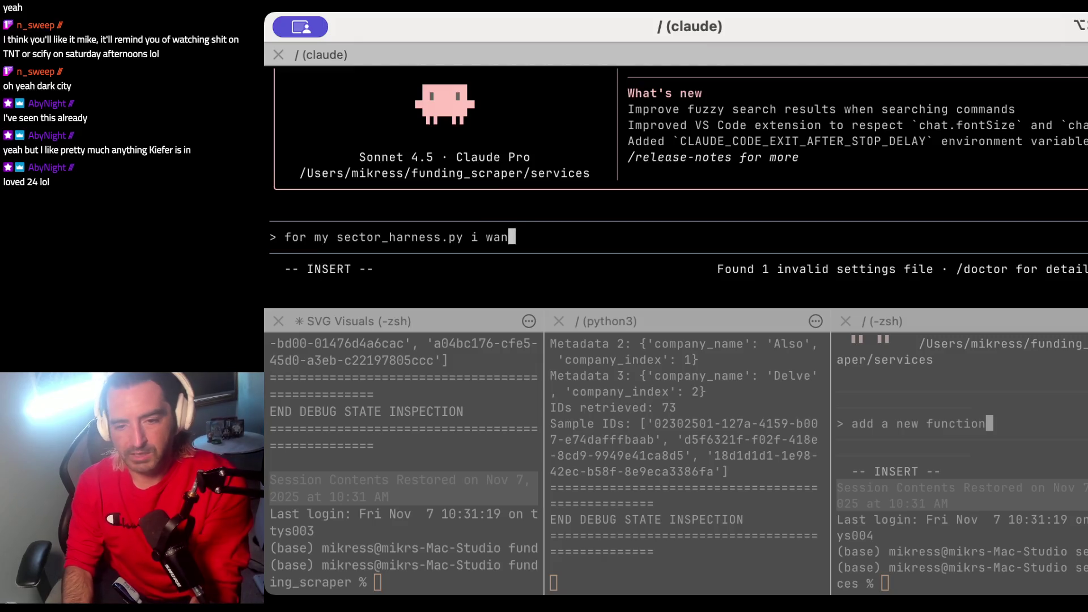
type("am curious why it differs from")
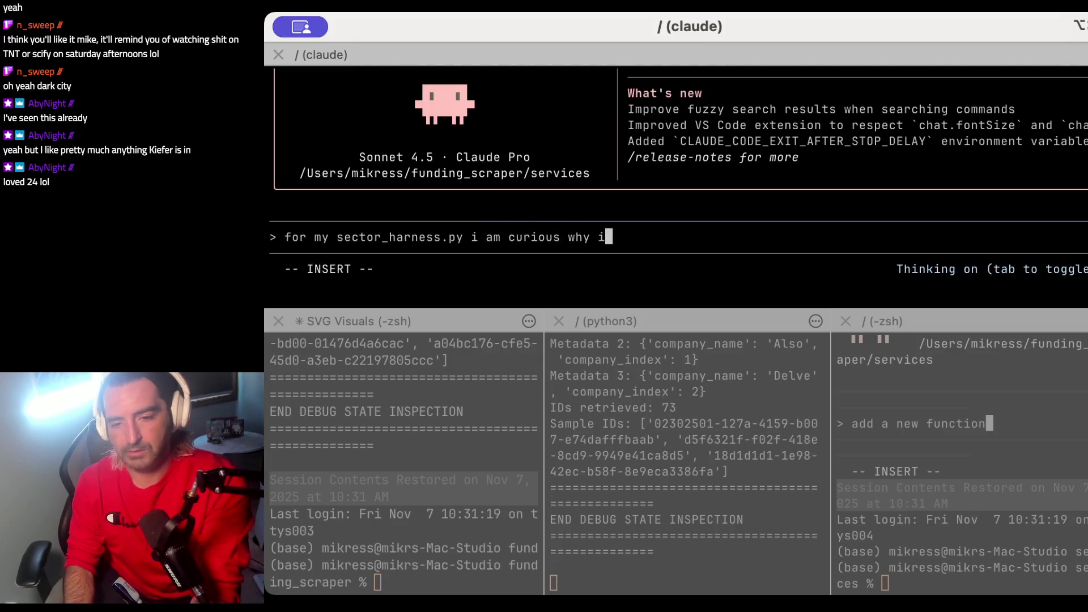
type(" my c")
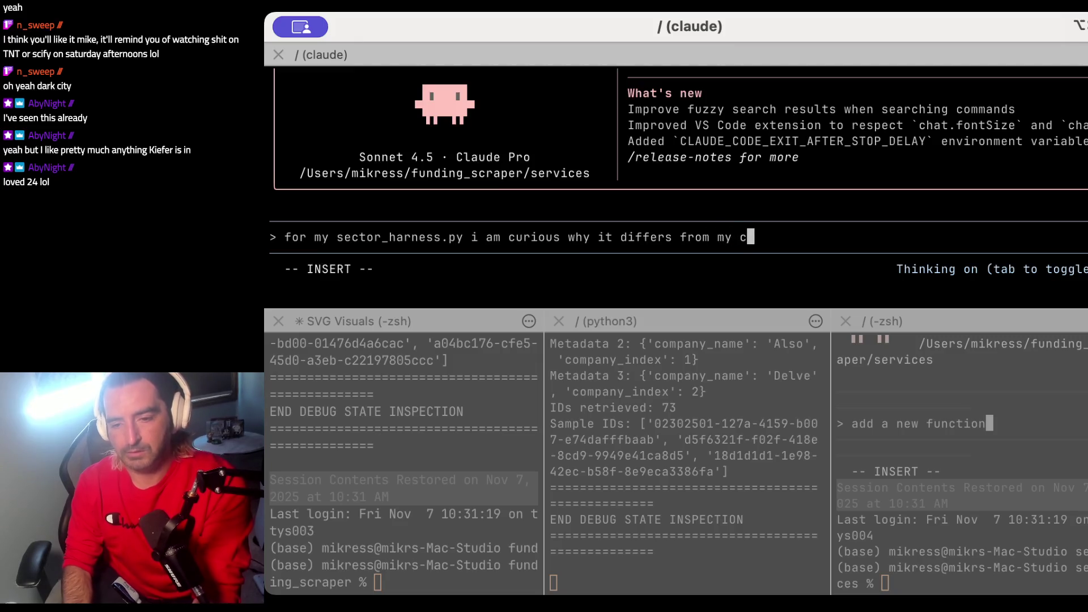
type("lassify_harness.py which ")
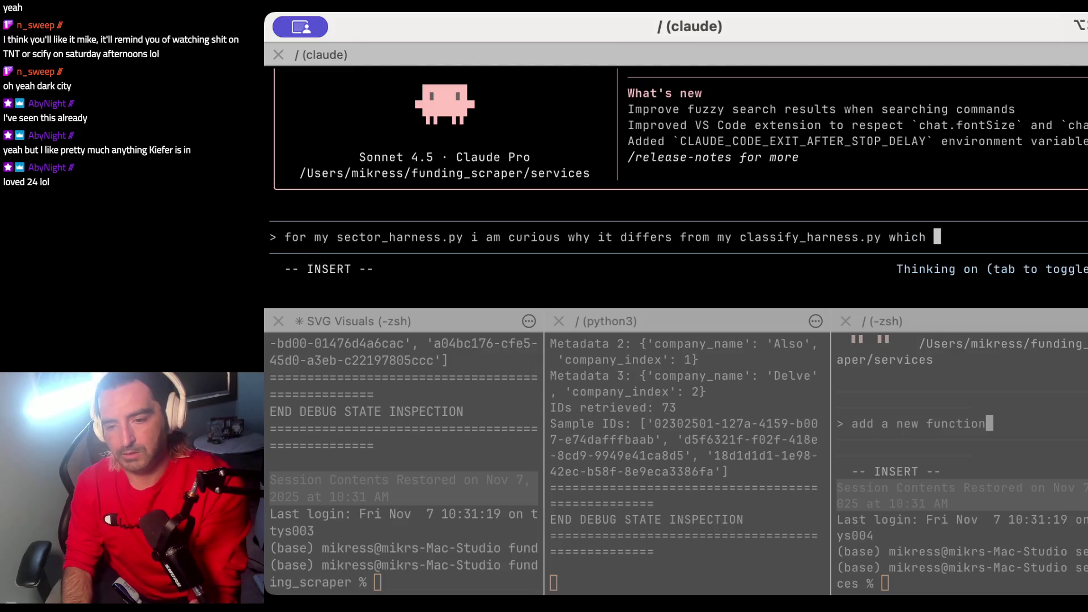
type("DOE")
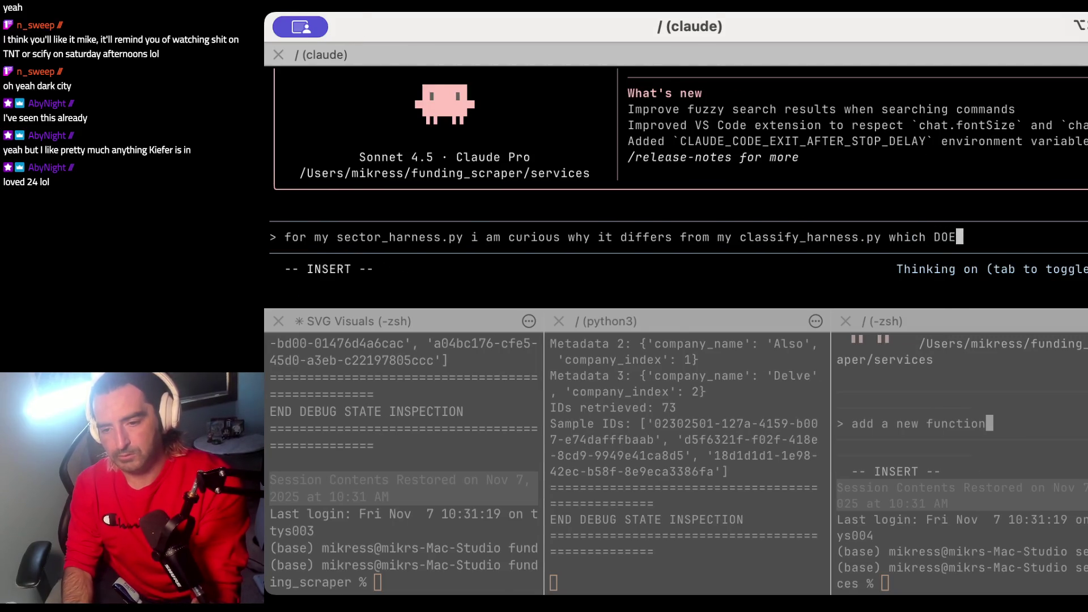
type("SNT use a Runner.")
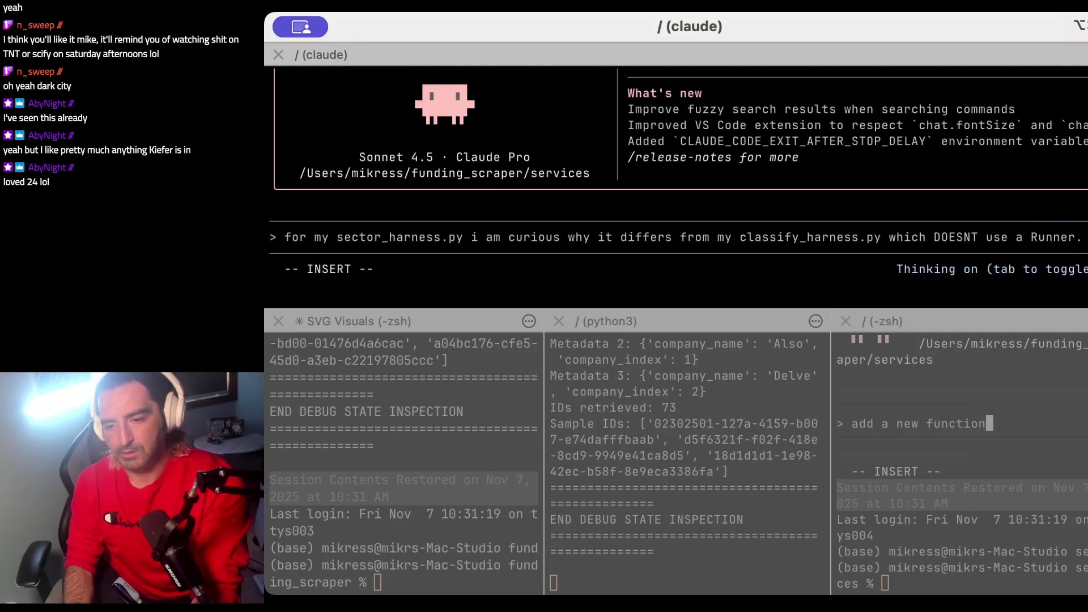
type(" Why we can just import fucntions")
Step: Run conda deactivate in a new shell pane beside Claude Code
key("super+d")
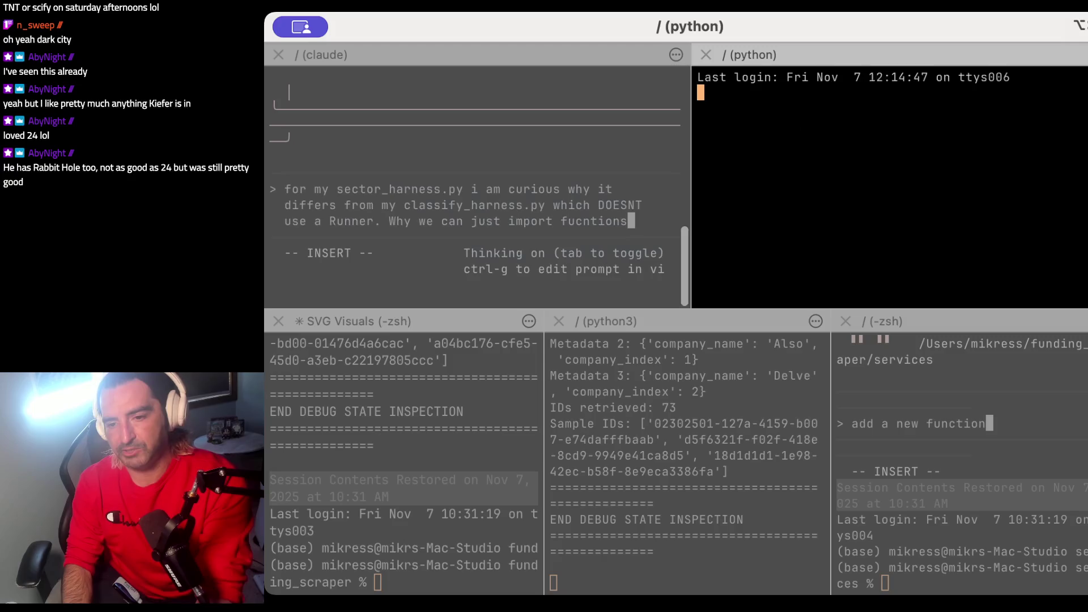
type("conda deactivate")
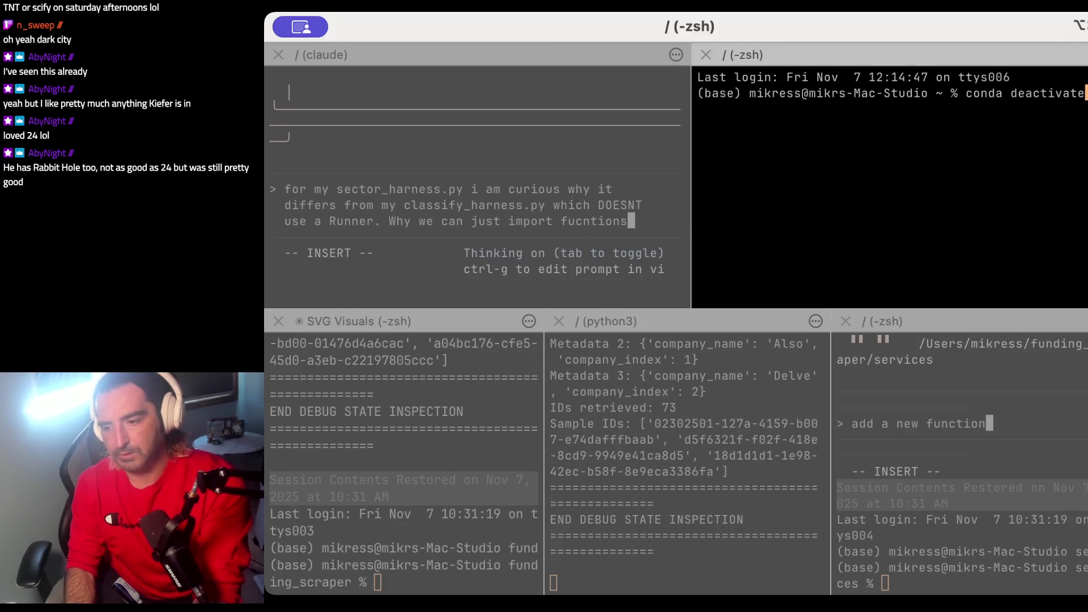
key("Return")
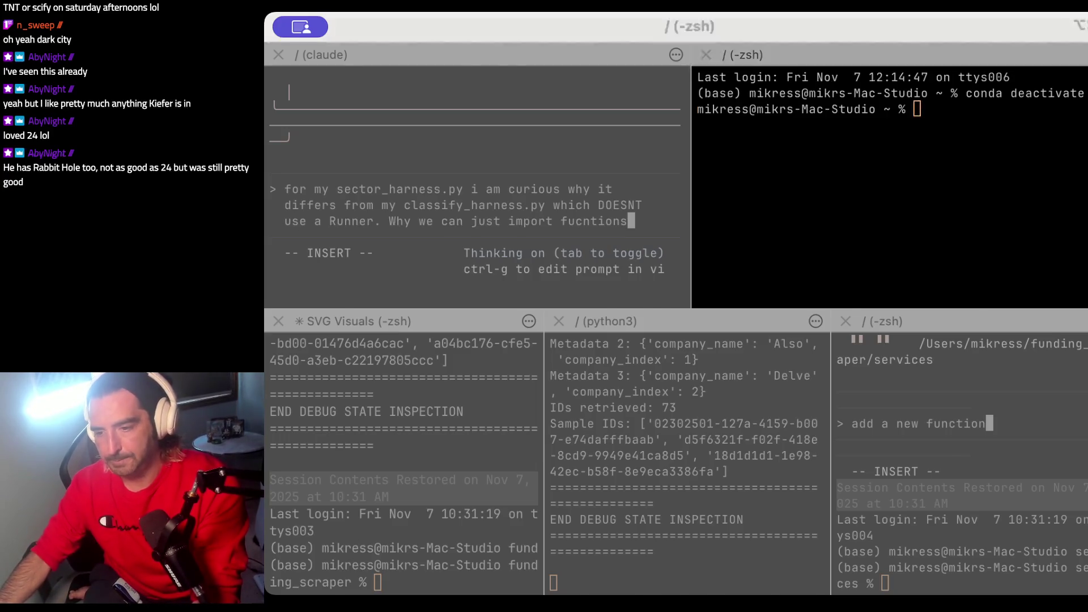
key("super+Tab")
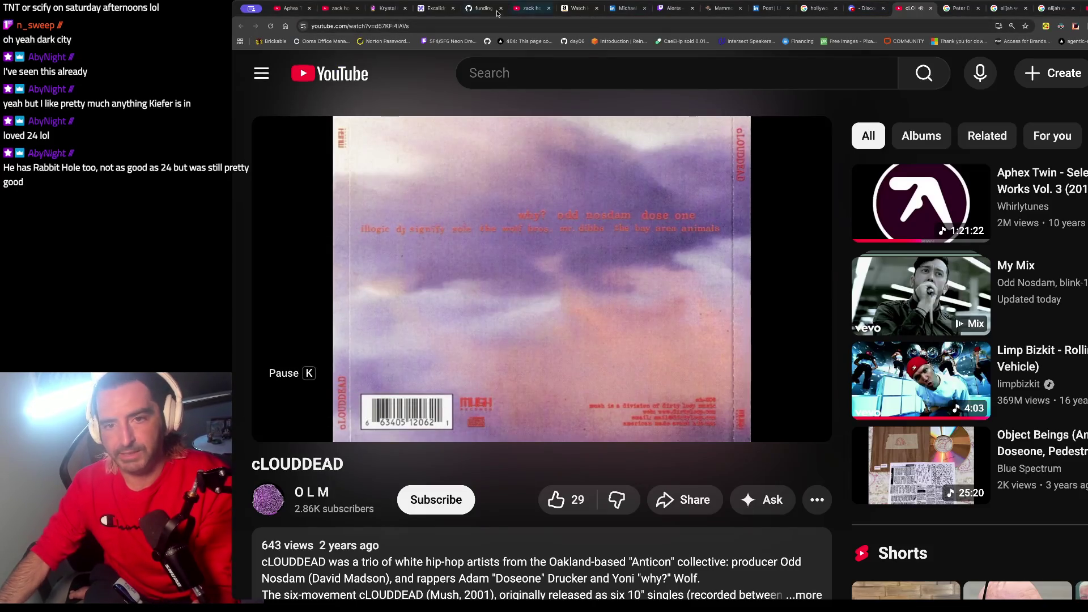
Step: Scroll the Excalidraw whiteboard to the agent workflow diagram and select the sector agent circle
left_click(435, 8)
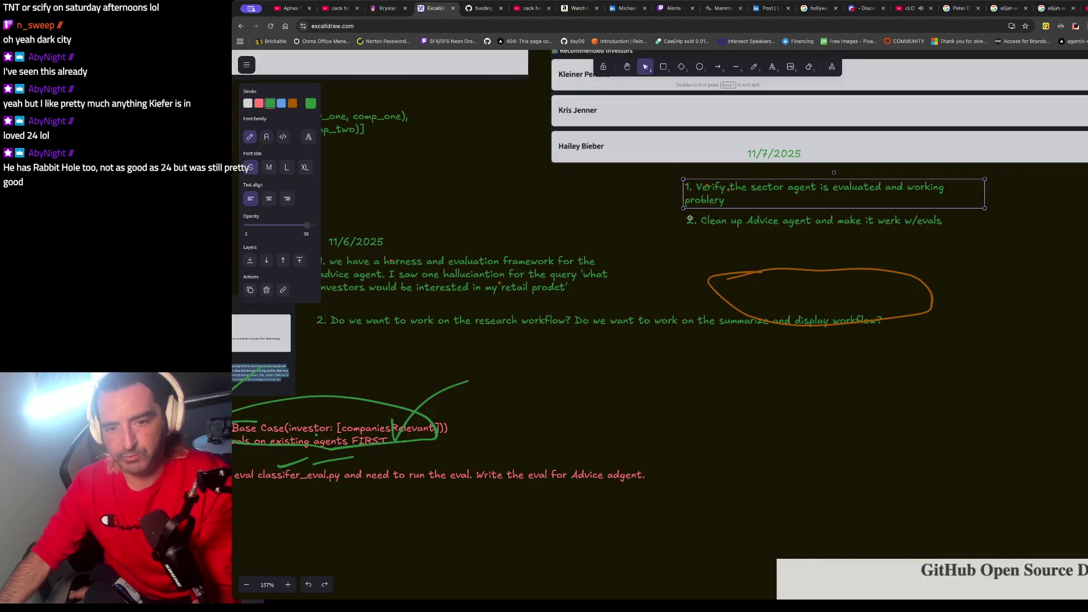
scroll(702, 213, "left", 10)
scroll(689, 218, "left", 10)
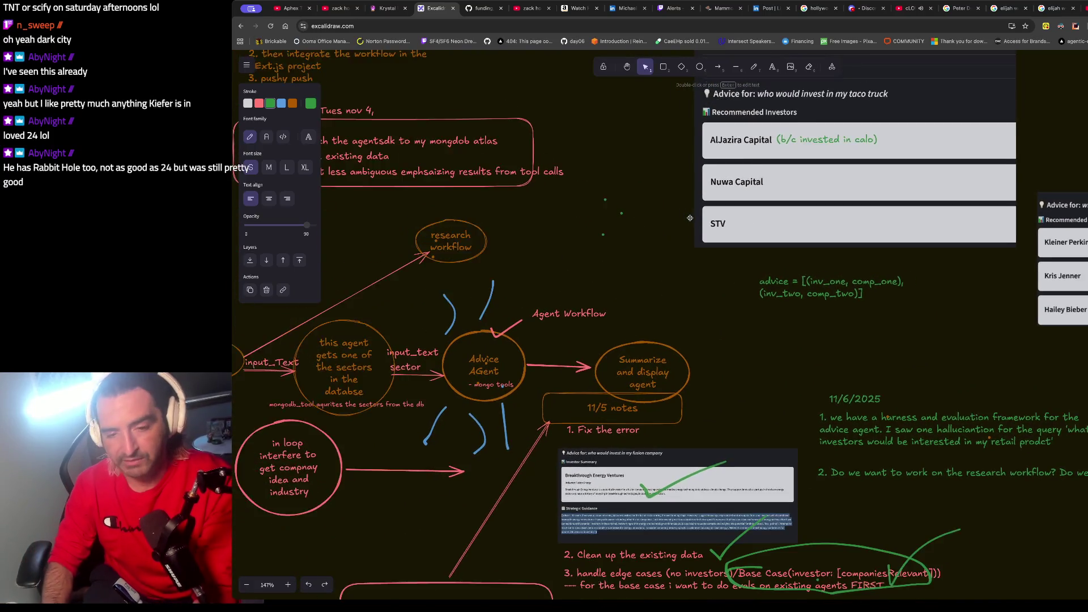
left_click(529, 319)
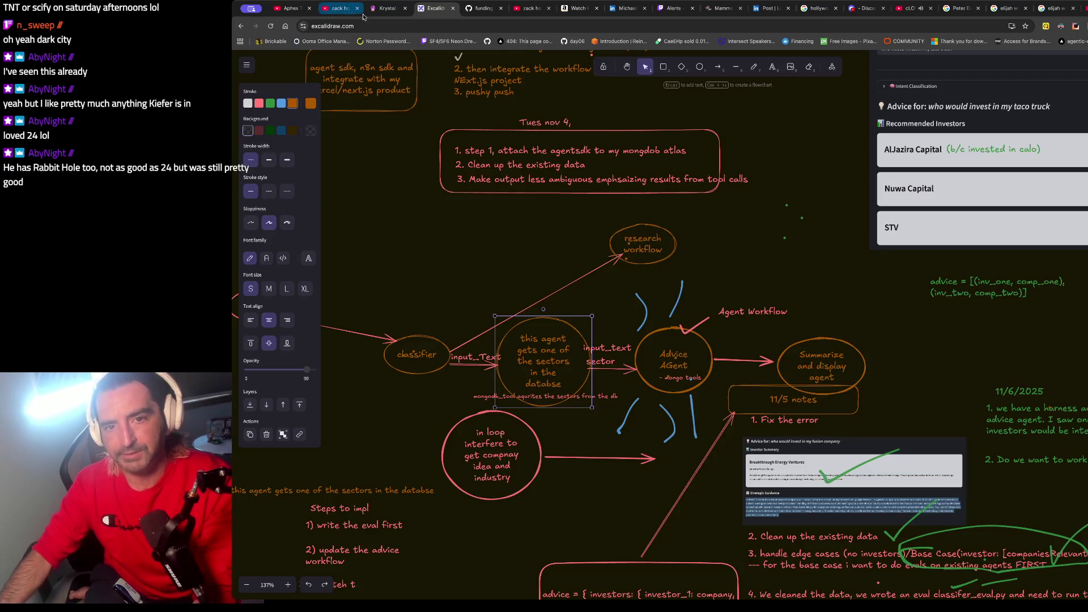
left_click(387, 8)
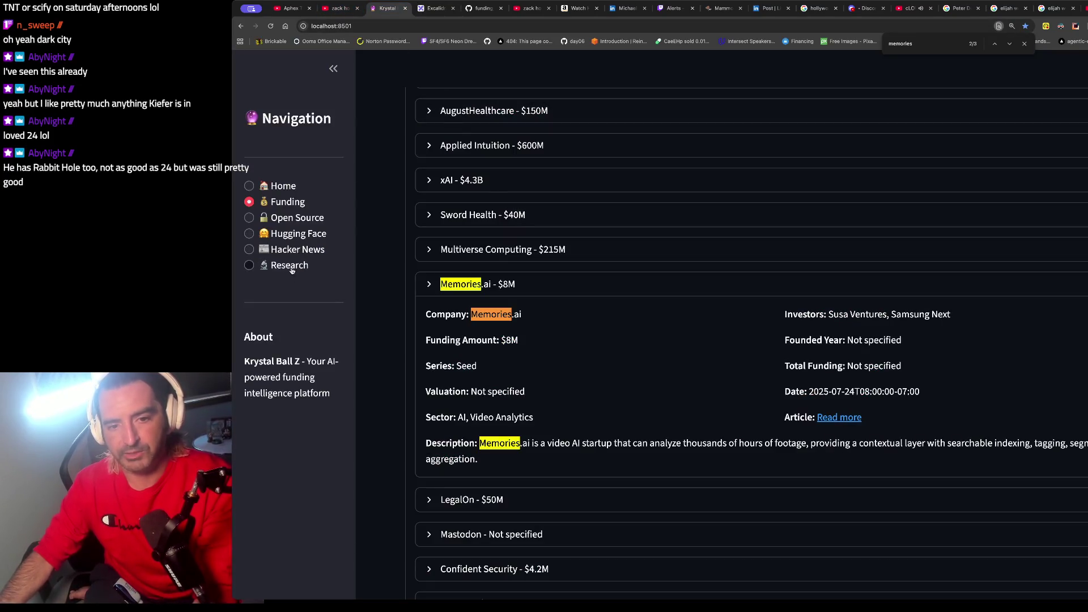
Step: Show Krystal Ball Z's Research page, glance at advice_eval.json on GitHub, then return to Excalidraw
left_click(289, 266)
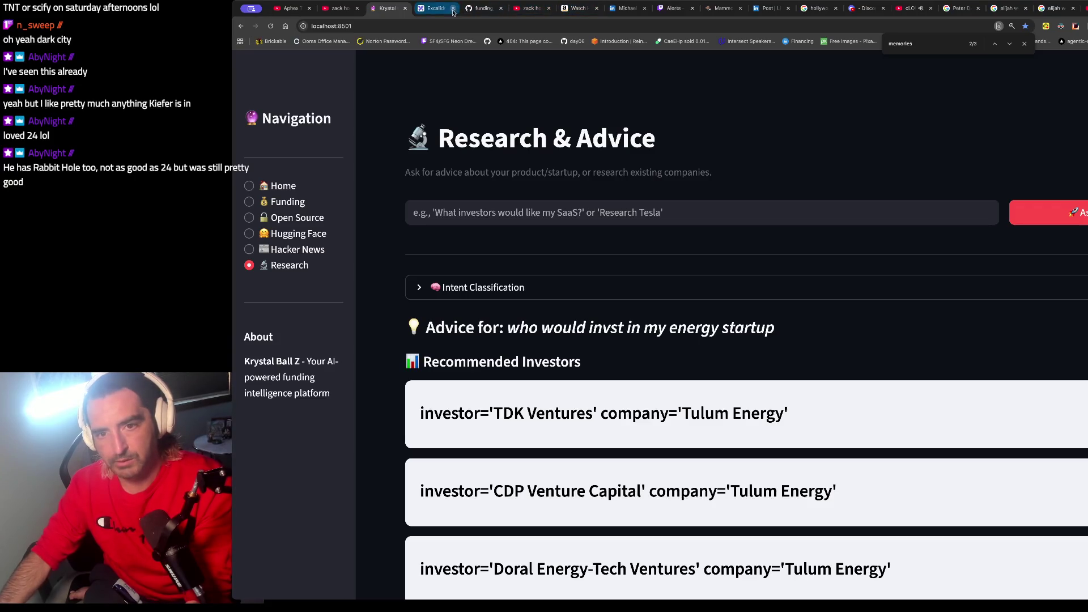
left_click(481, 8)
left_click(423, 8)
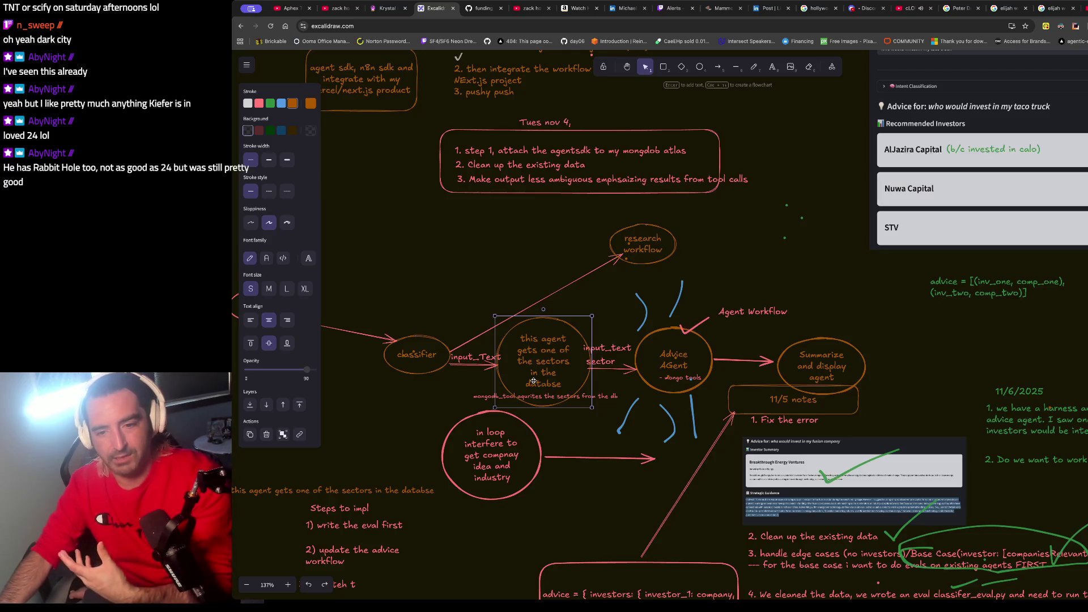
left_click(405, 355)
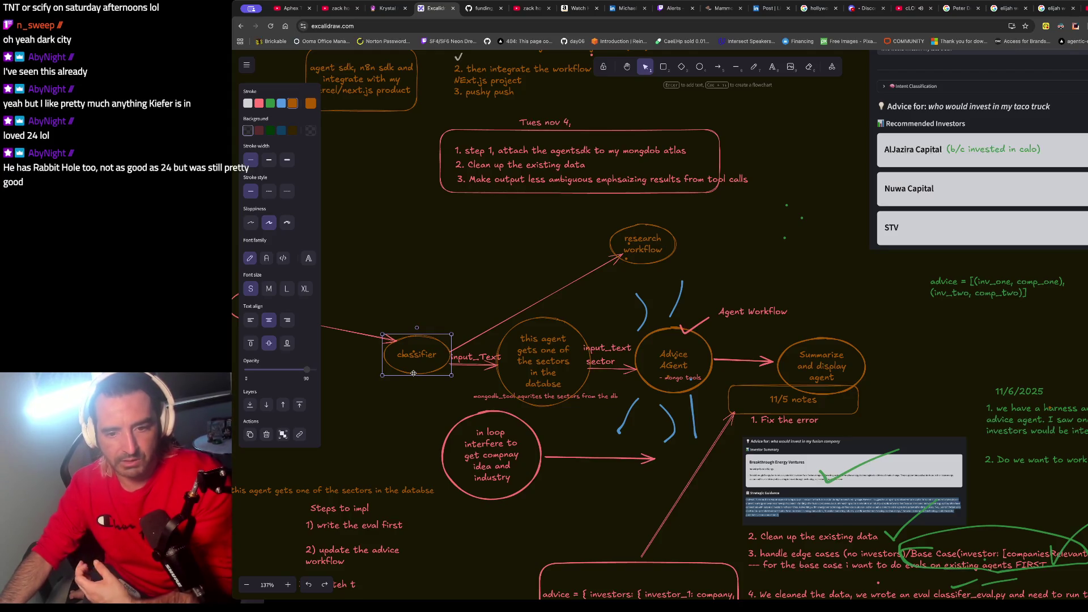
left_click(543, 368)
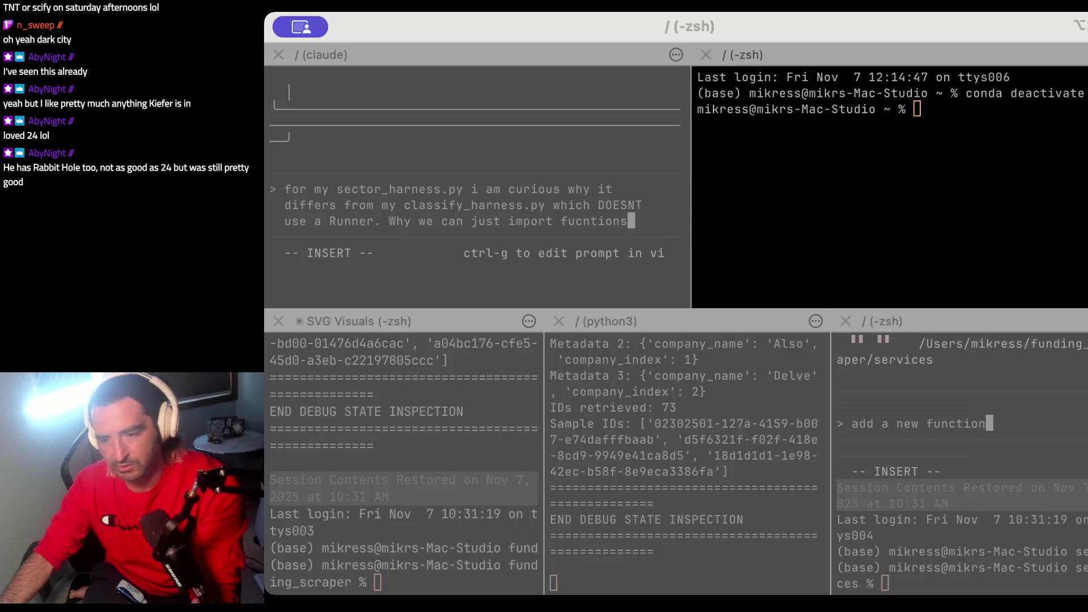
left_click(994, 296)
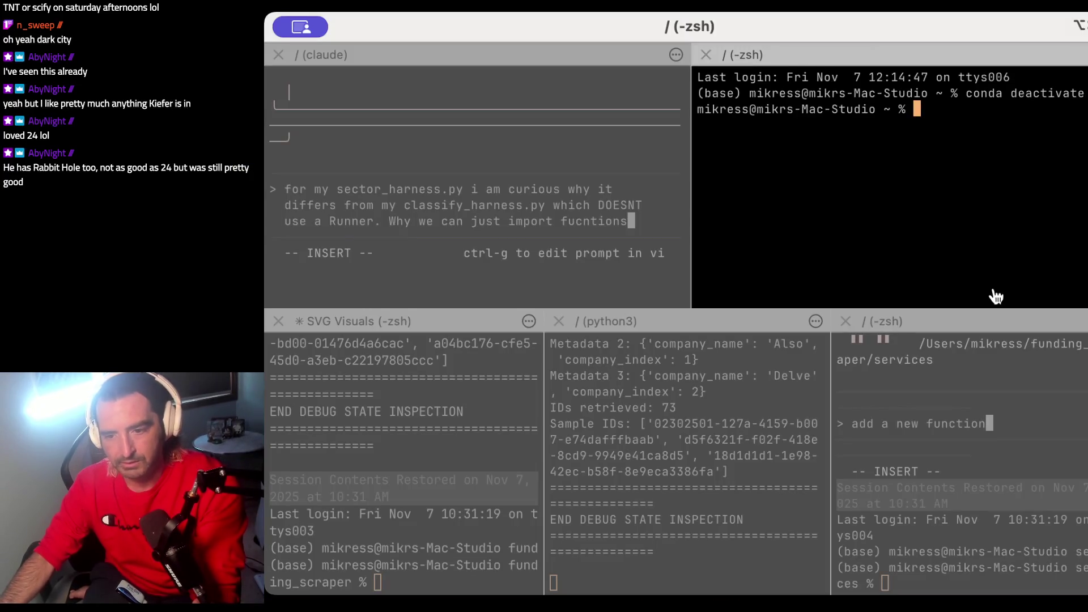
Step: List the home directory's files, then erase the misspelled ending of the drafted question
type("ls")
key("Return")
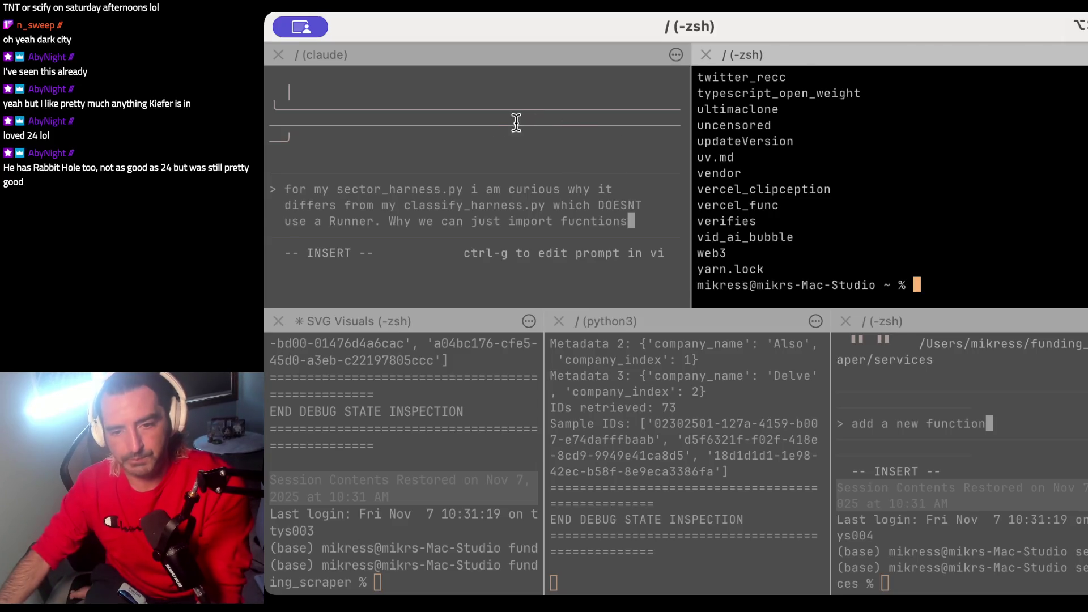
left_click(523, 245)
left_click_drag(507, 189, 564, 255)
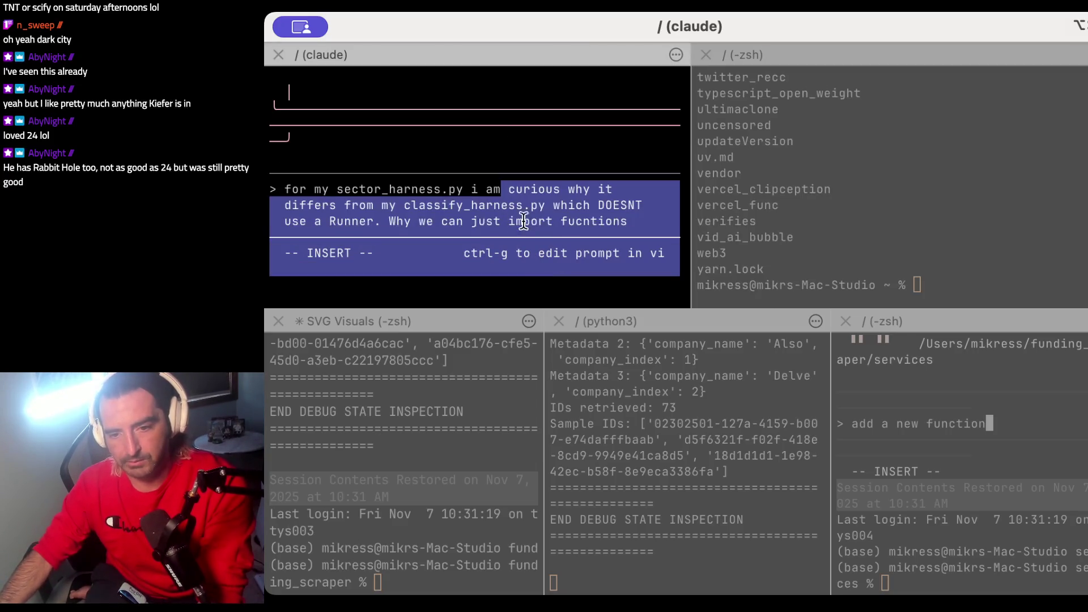
left_click(501, 205)
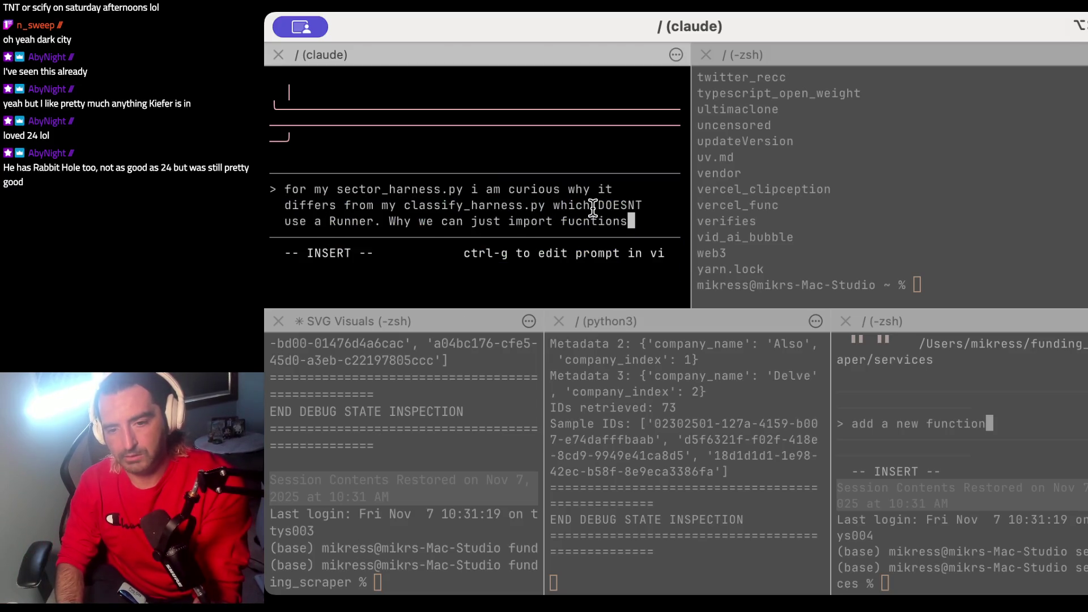
key("BackSpace")
key("BackSpace")
key("BackSpace")
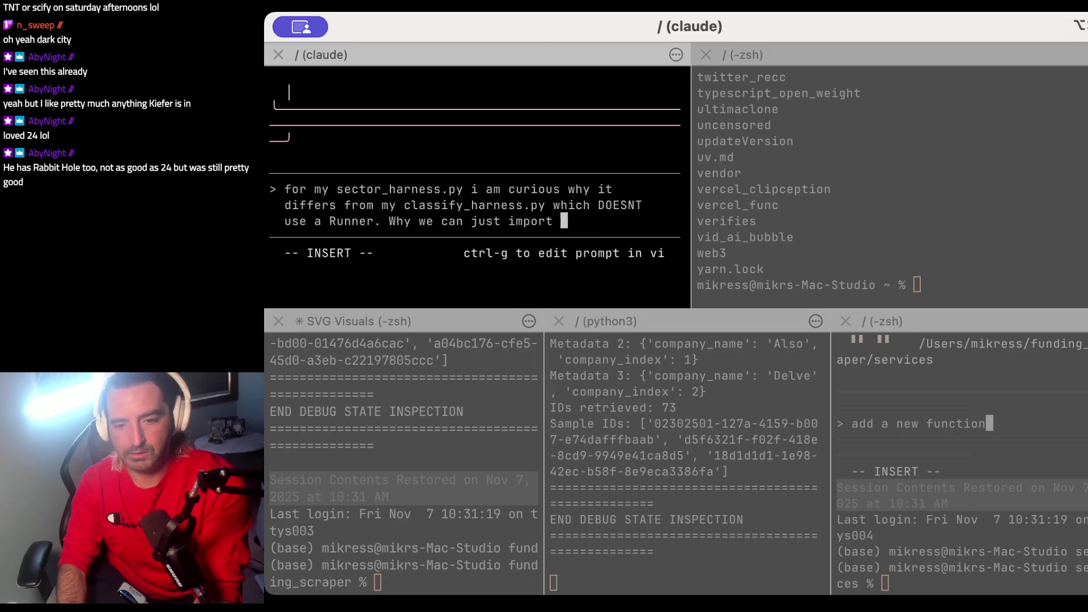
Step: Finish the question about importing the agent functions from the workflow, and send it
type("rt the af")
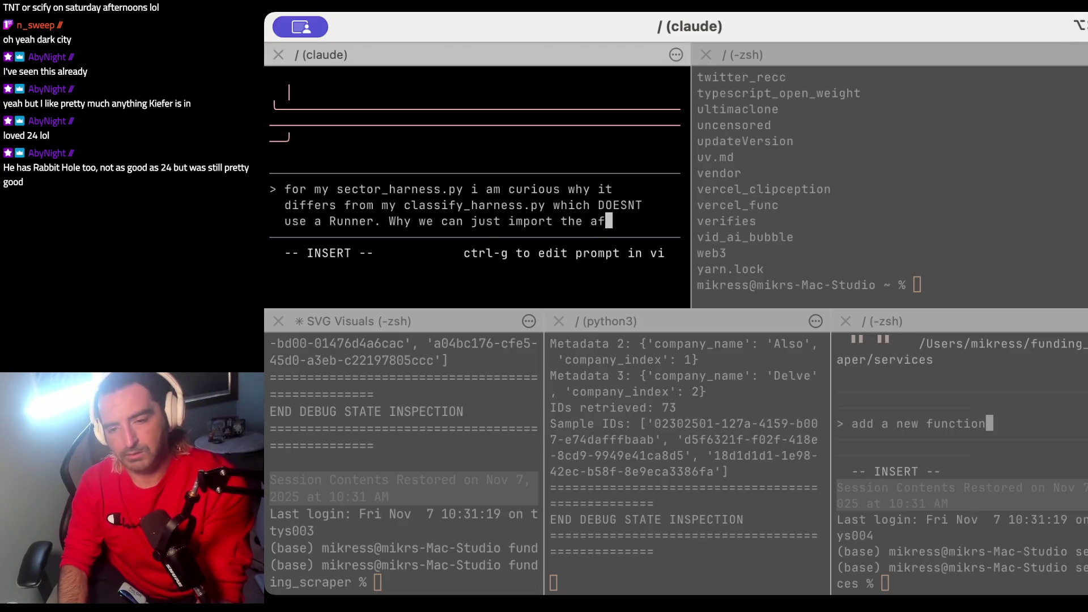
key("BackSpace")
key("BackSpace")
type("fu")
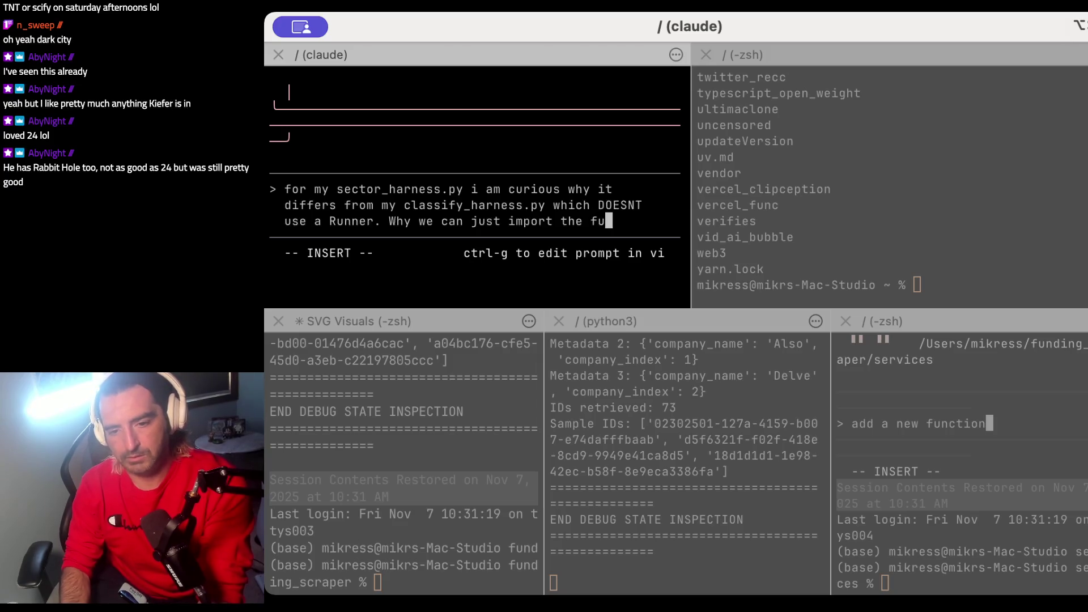
type("nctions in")
key("BackSpace")
key("BackSpace")
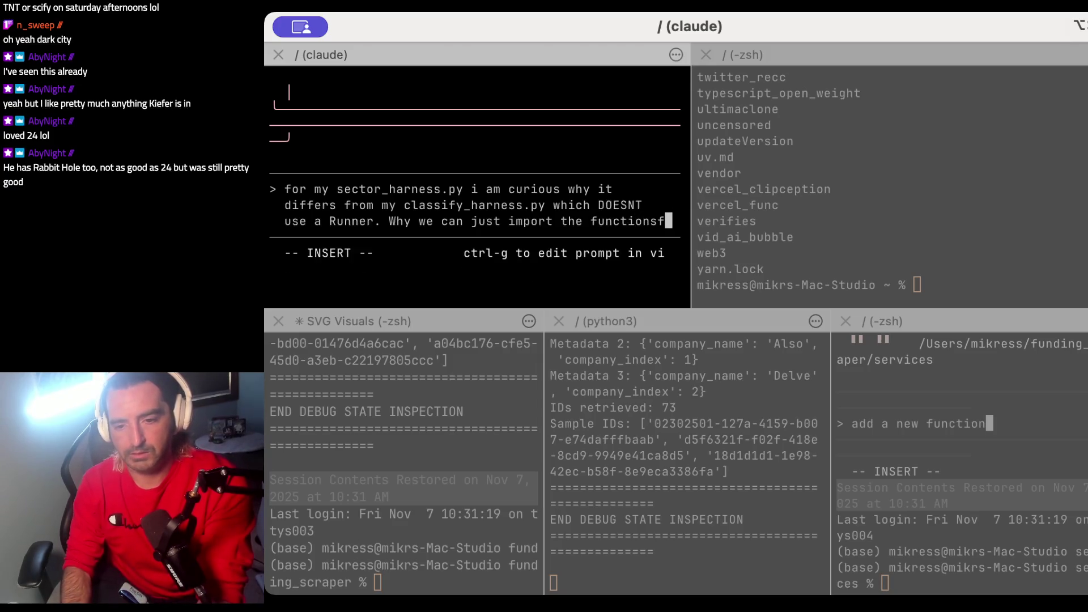
type("rom teh agent_")
type("workflow.py")
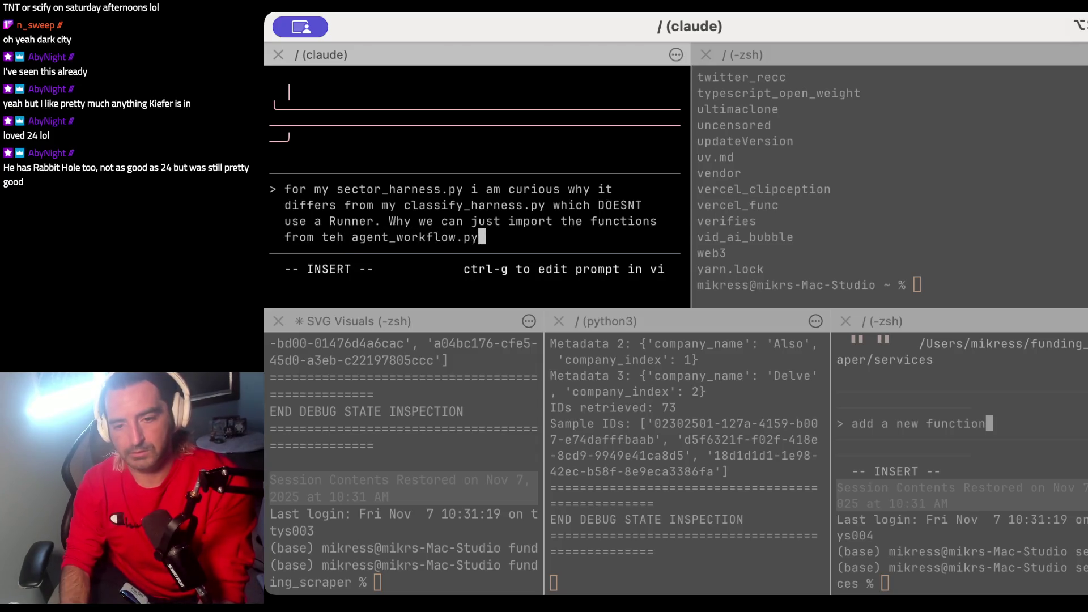
key("Return")
Step: Switch Claude Code into plan mode
type("\\")
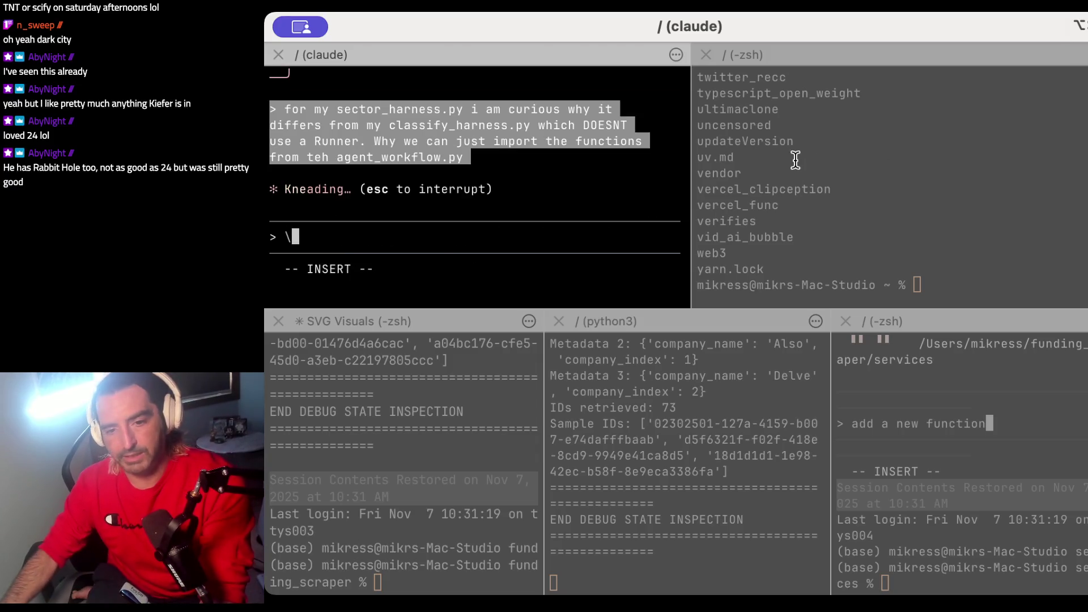
key("shift+Tab")
left_click(944, 175)
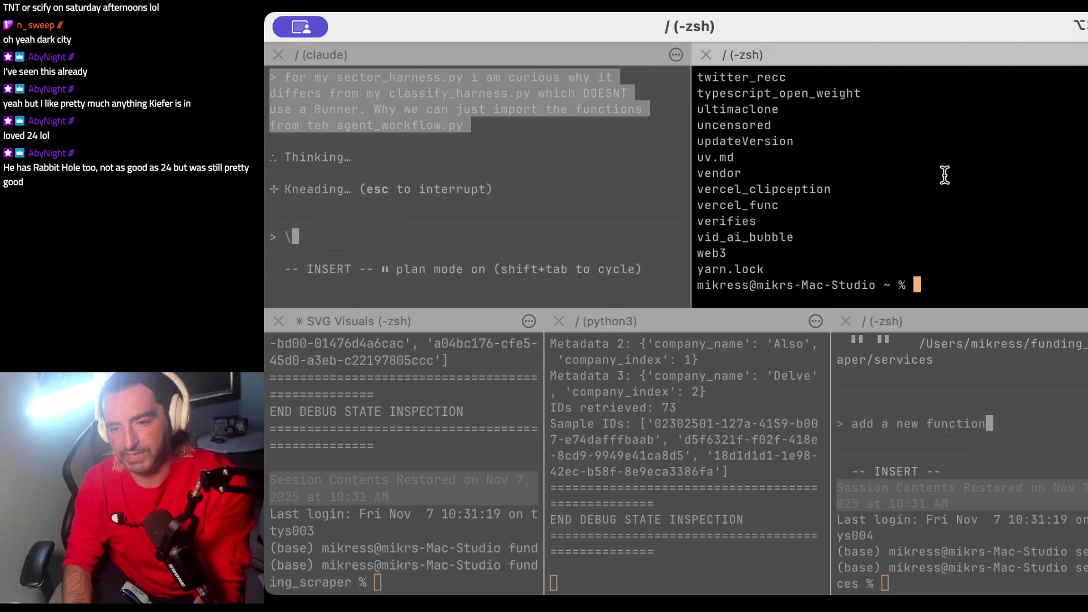
Step: Print the working directory and change into ~/funding_scraper/services
type("pwd")
key("Return")
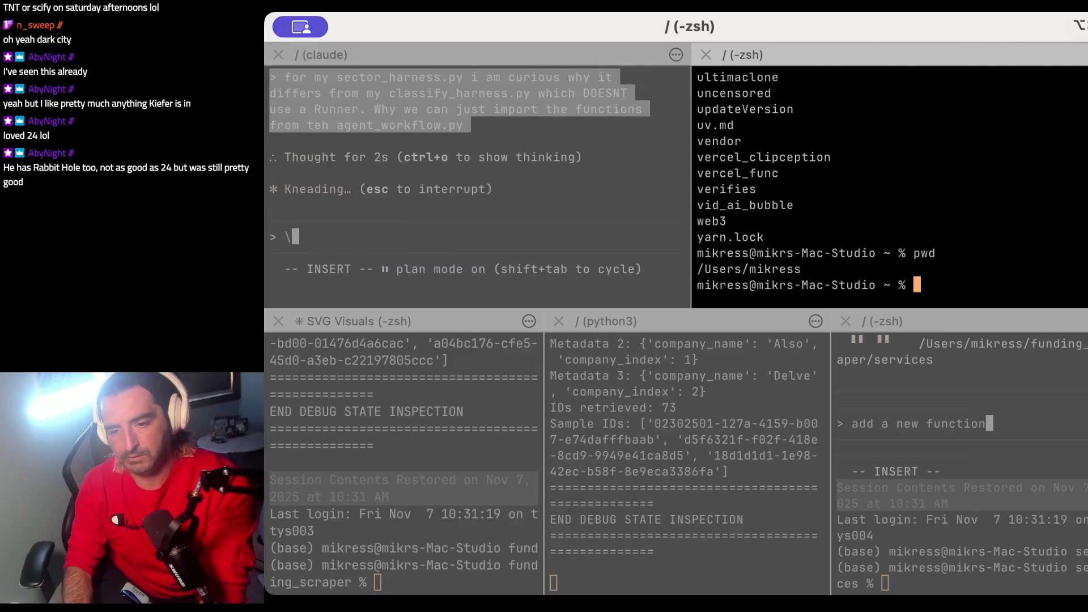
type("cd ~/f")
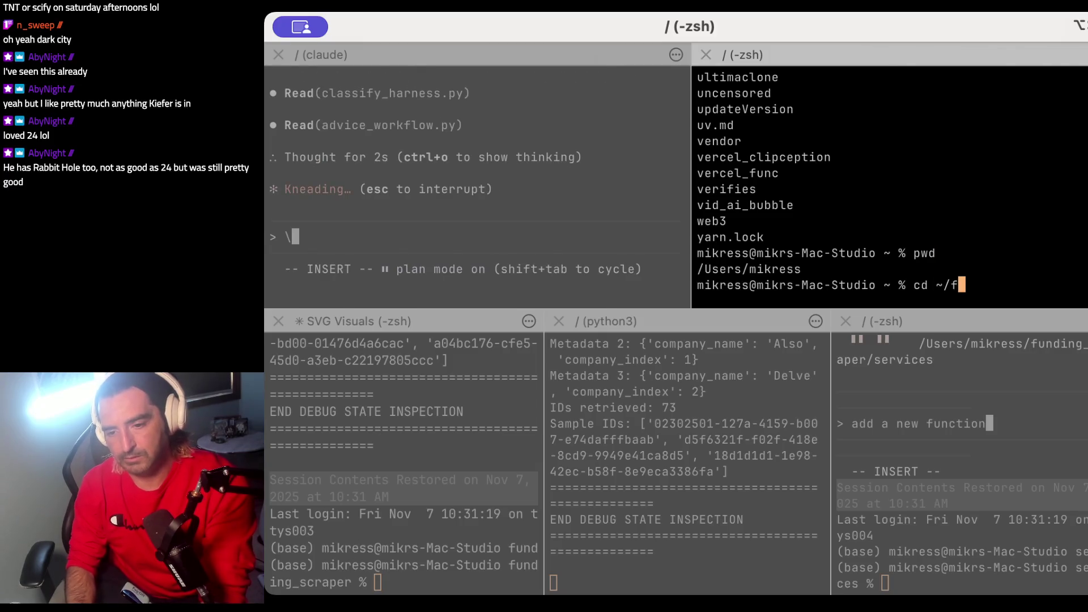
key("Tab")
key("Return")
key("Tab")
key("Return")
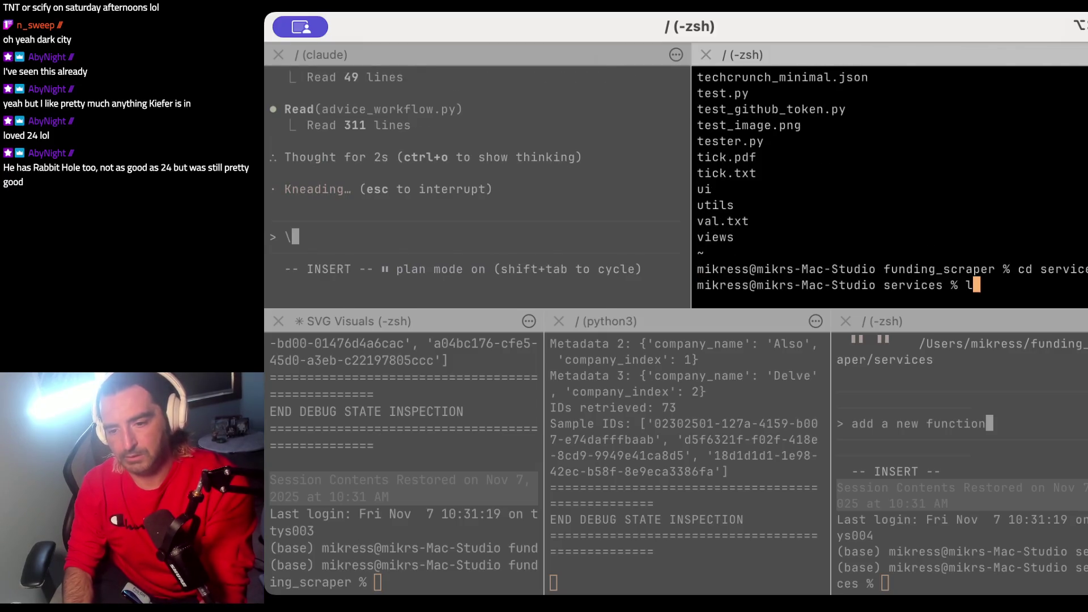
Step: Start a vi command for a sector_ file, then erase the partial file name
type("vi sector_")
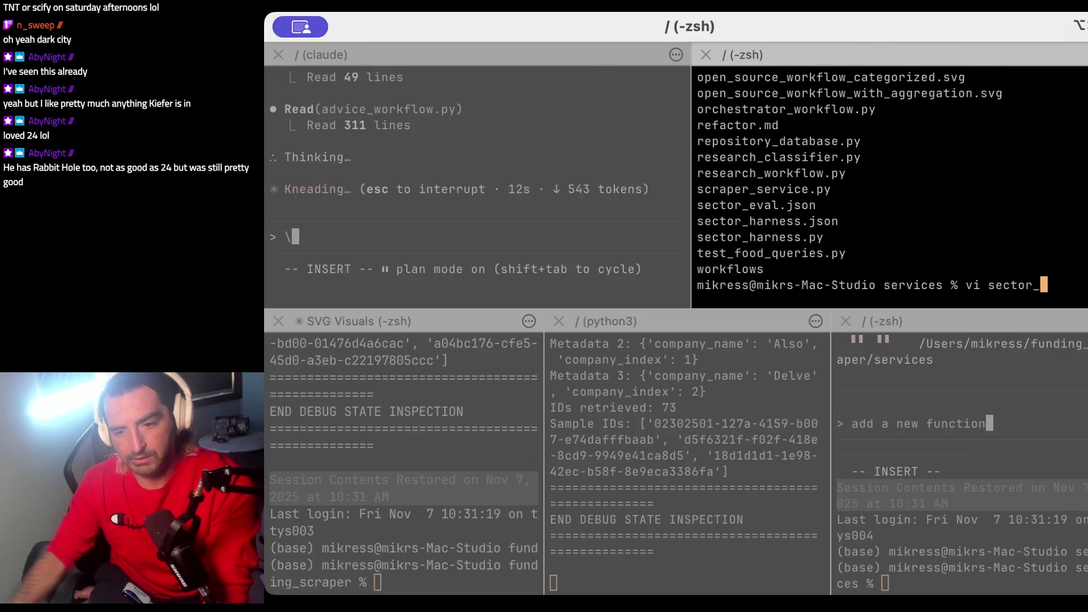
triple_click(726, 208)
key("BackSpace")
key("BackSpace")
key("BackSpace")
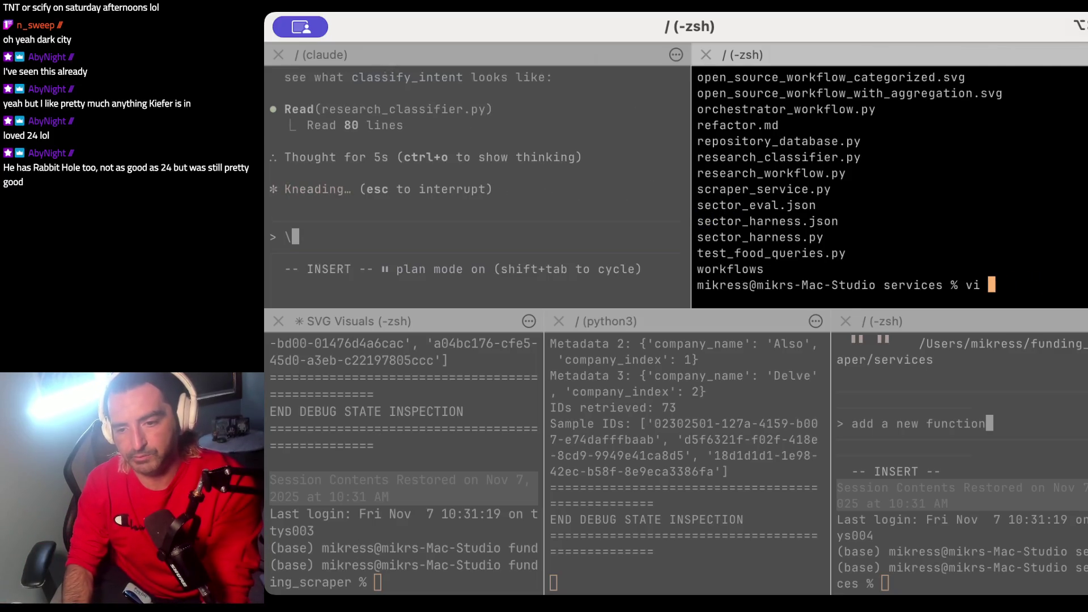
Step: Open advice_workflow.py in nvim and highlight schema lines 27–31
type("advice_workflow.py")
key("Return")
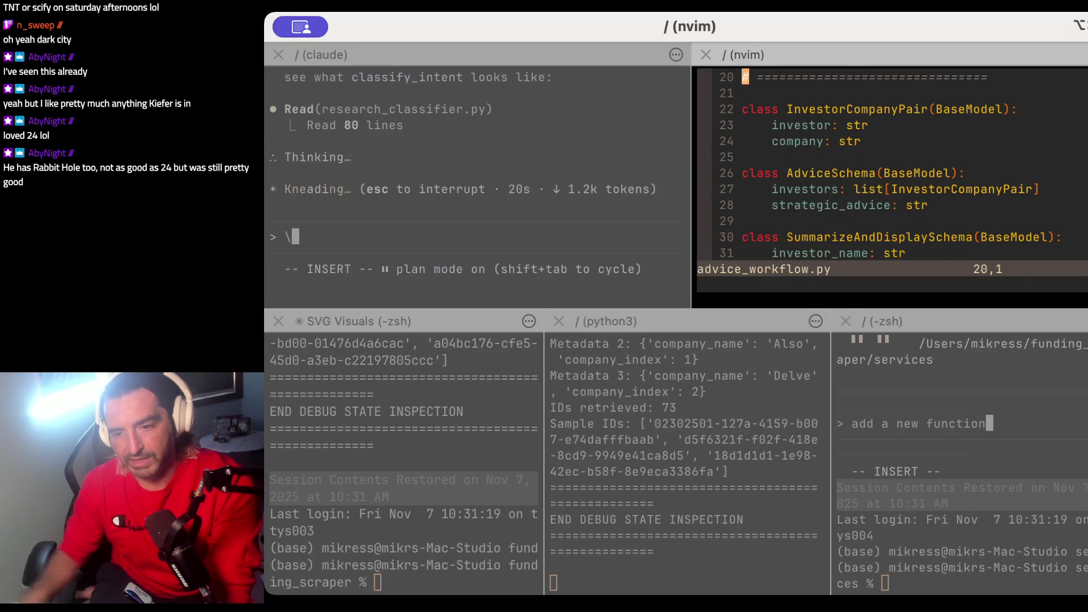
left_click_drag(797, 188, 797, 252)
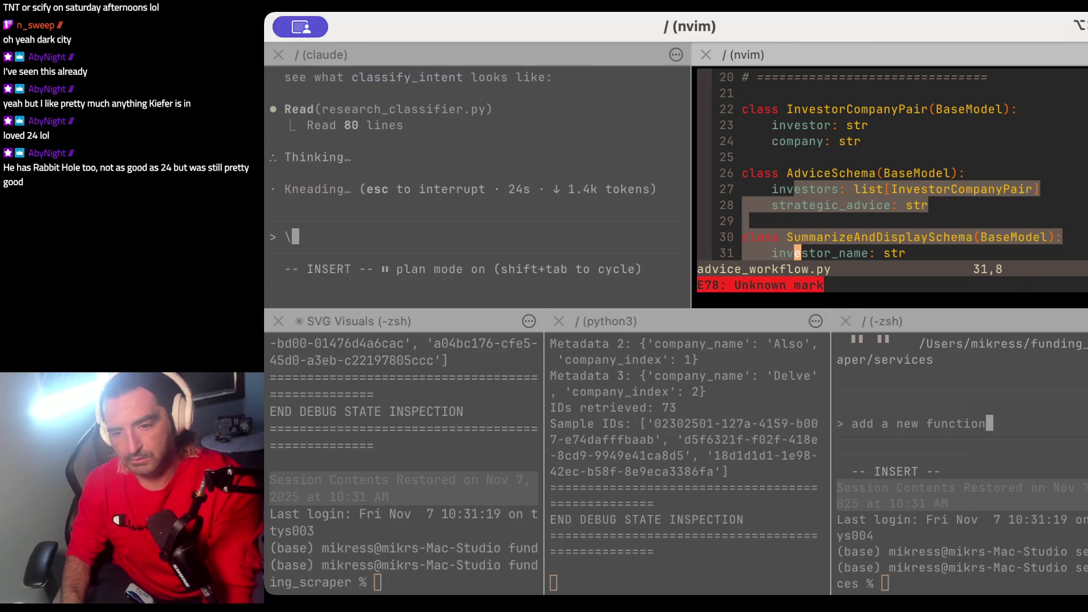
key("Escape")
Step: Navigate to the ParseSector class, briefly searching for 'Parse'
key("j")
key("j")
key("j")
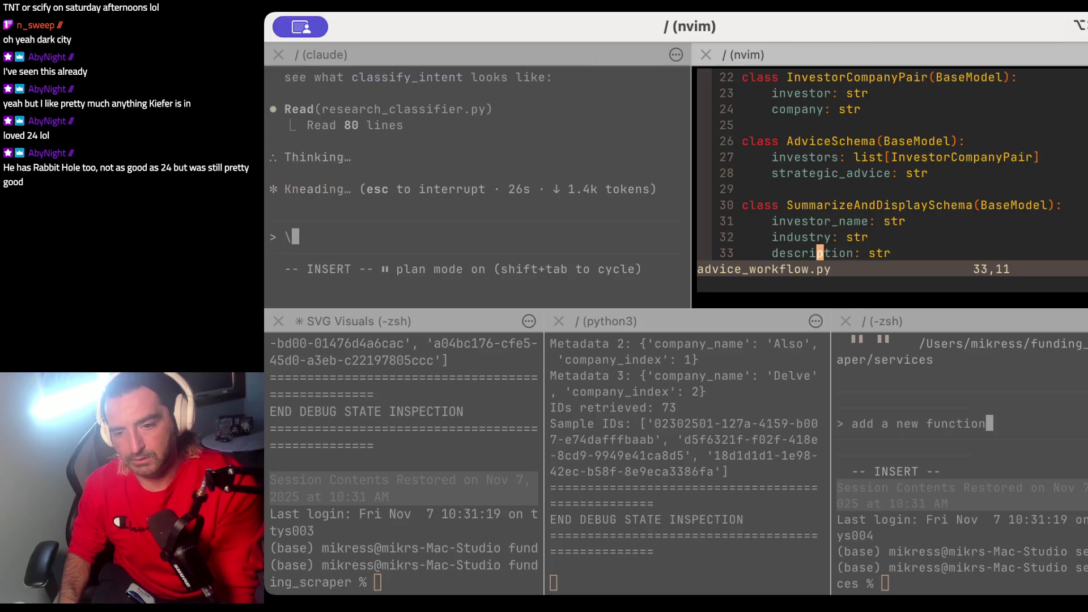
key("k")
key("k")
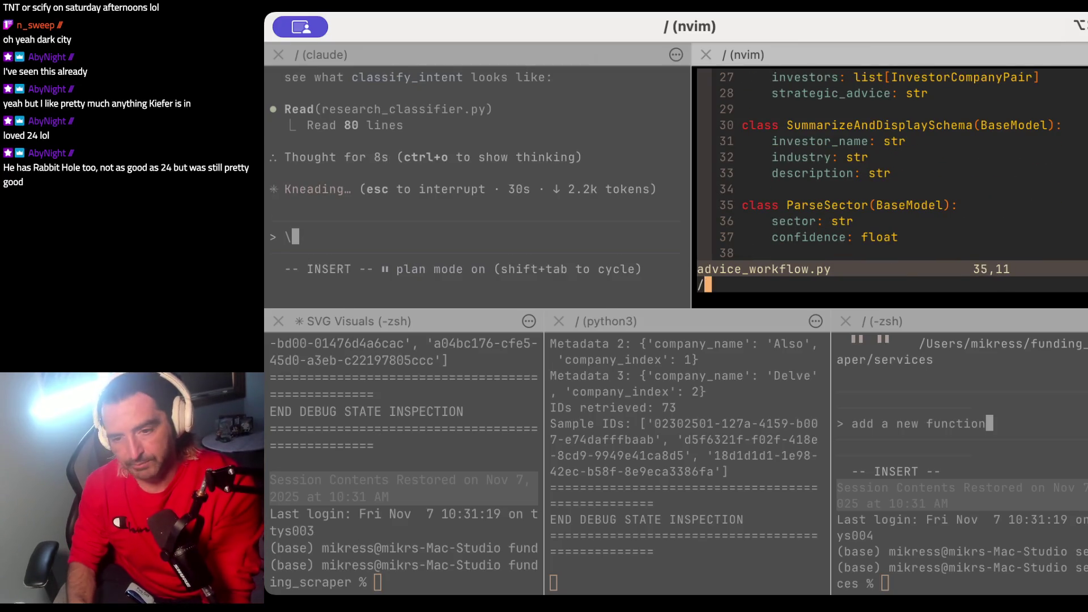
type("Parse")
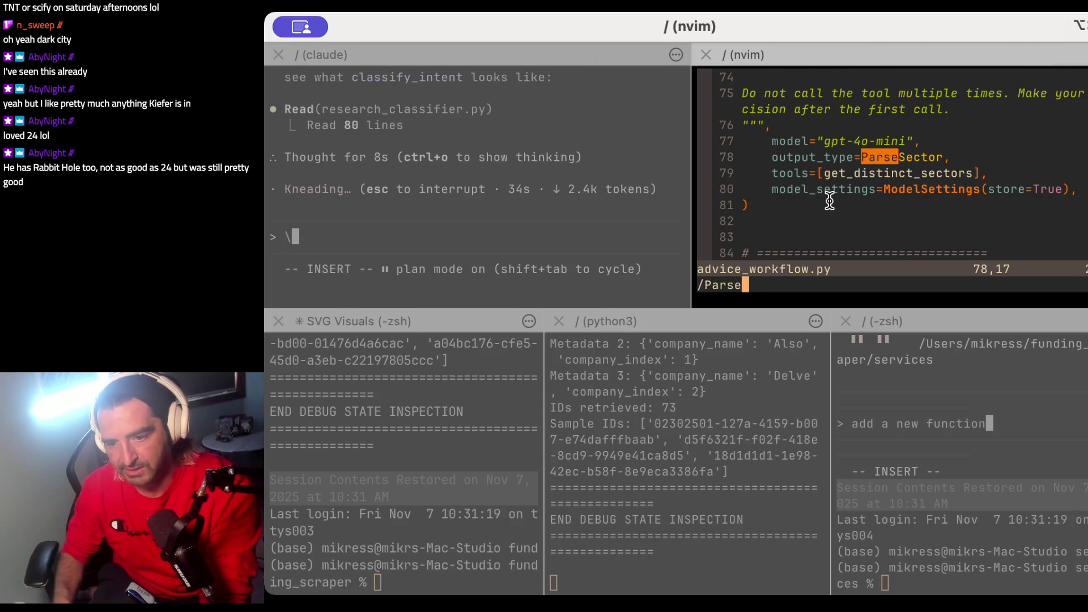
key("Escape")
Step: Read down through the sector, advice and summarize agents into the get_investor_advice function
key("j")
key("j")
key("j")
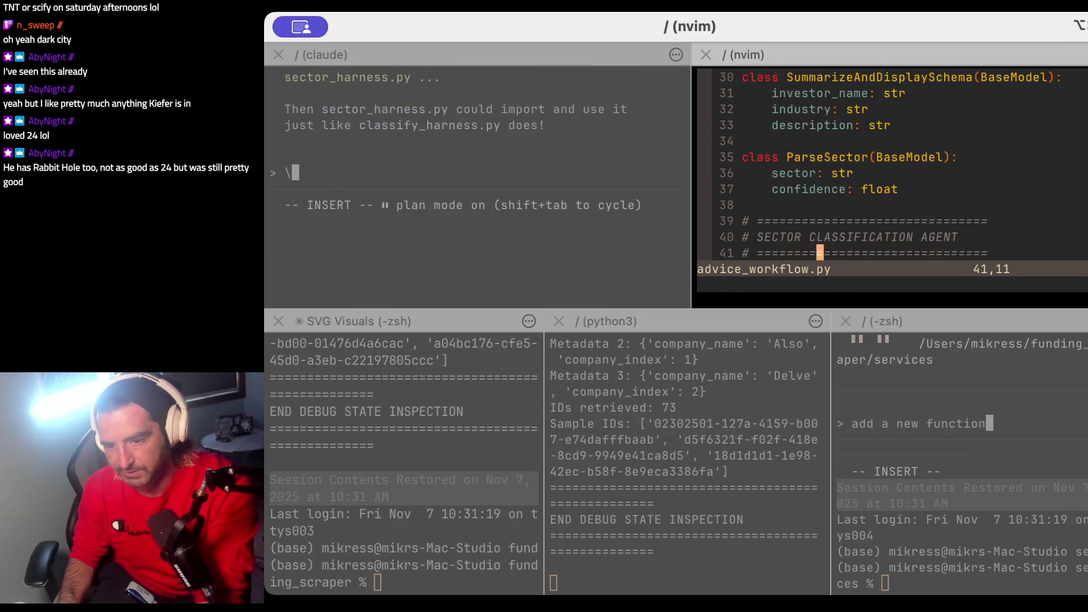
key("j")
key("j")
key("j")
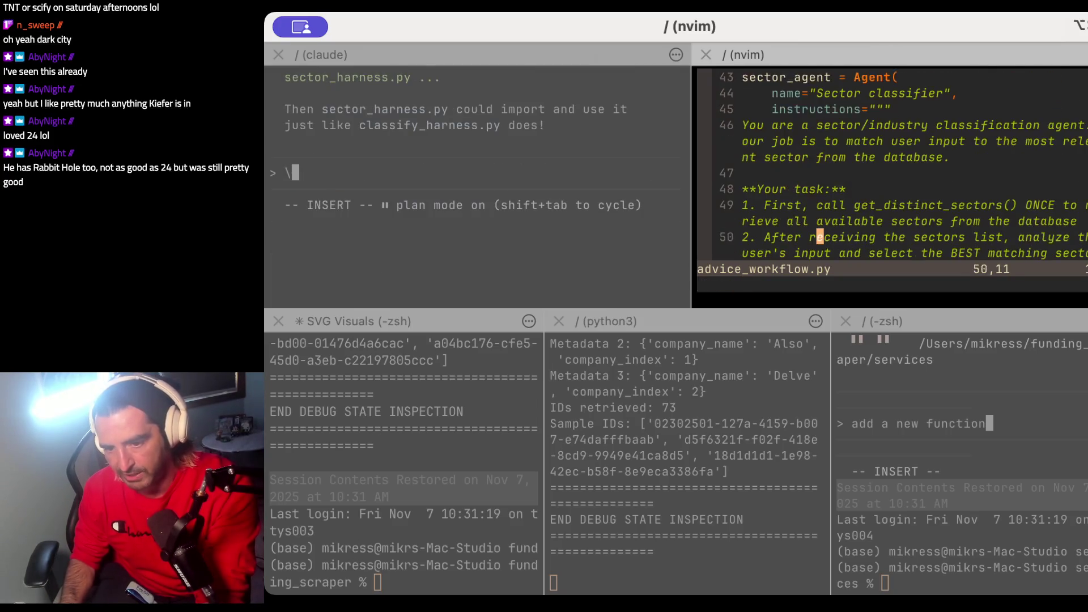
key("j")
key("j")
key("j")
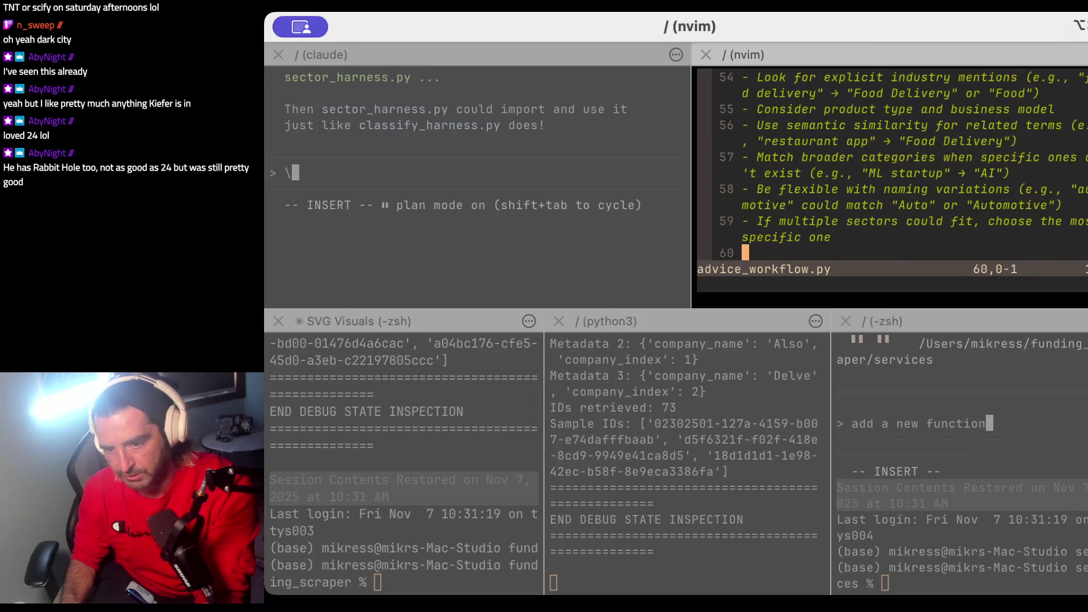
key("j")
key("j")
key("j")
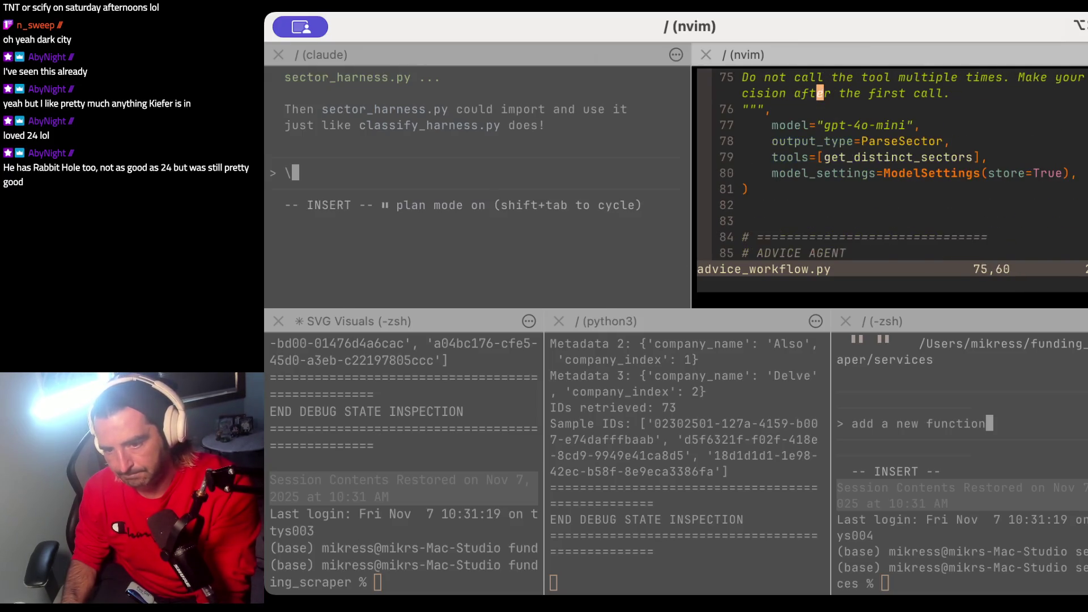
key("j")
key("j")
key("j")
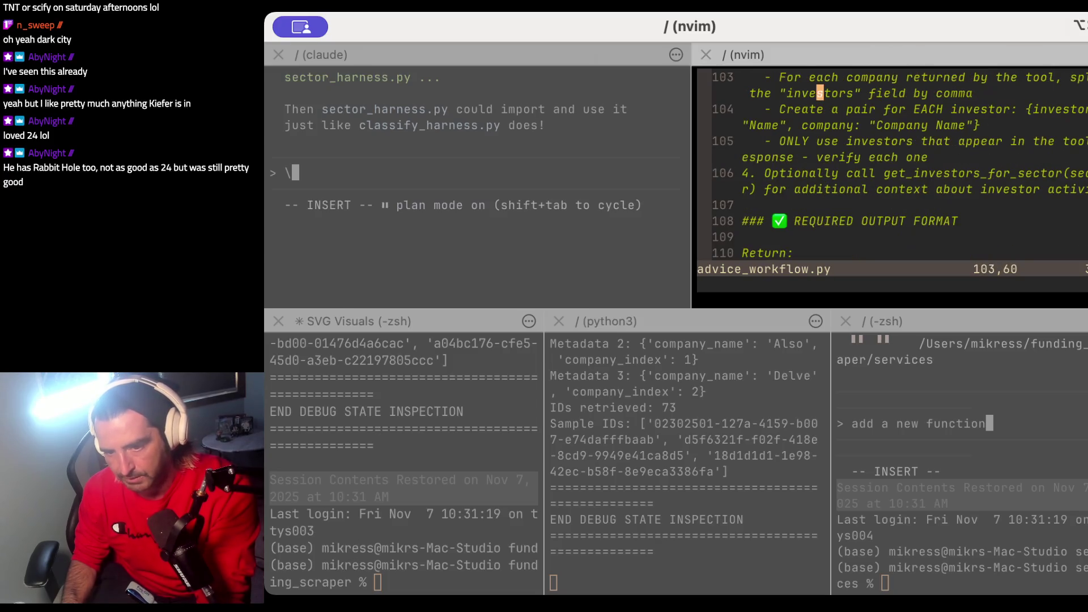
key("j")
key("j")
key("j")
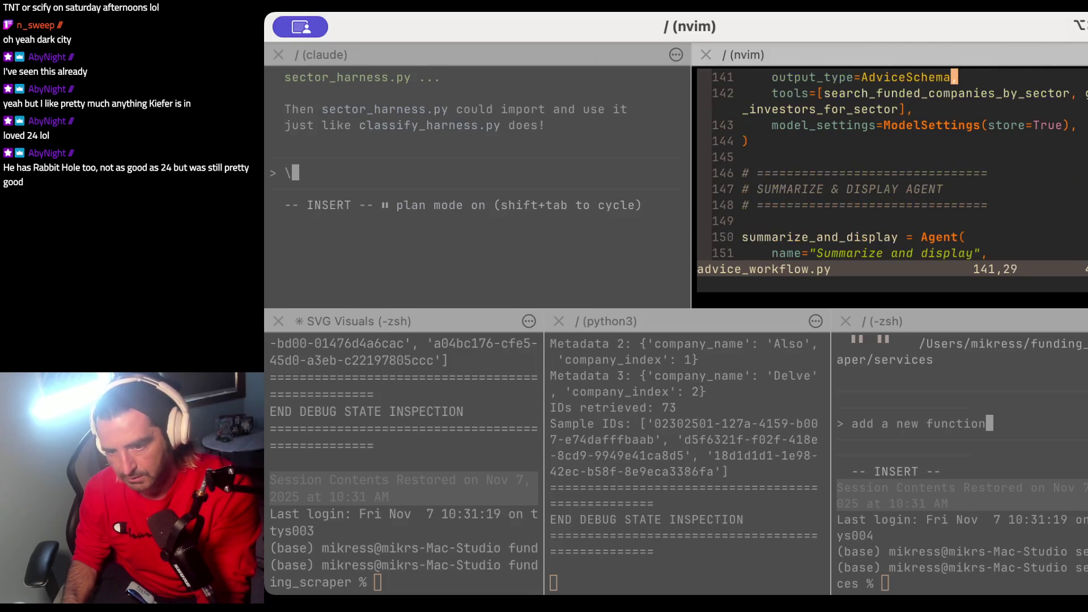
key("j")
key("j")
key("j")
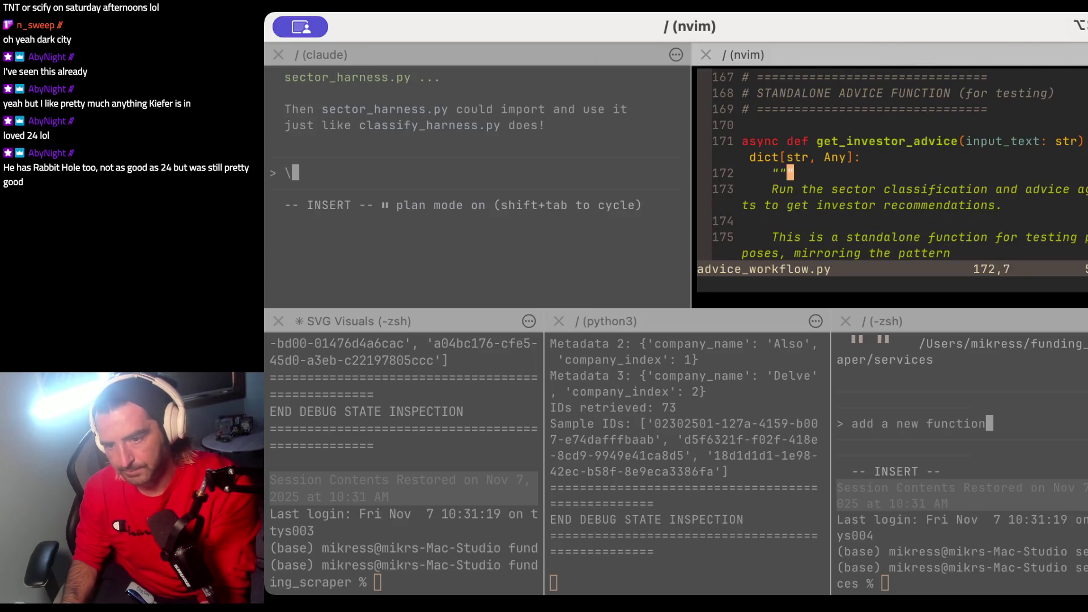
key("j")
key("j")
key("j")
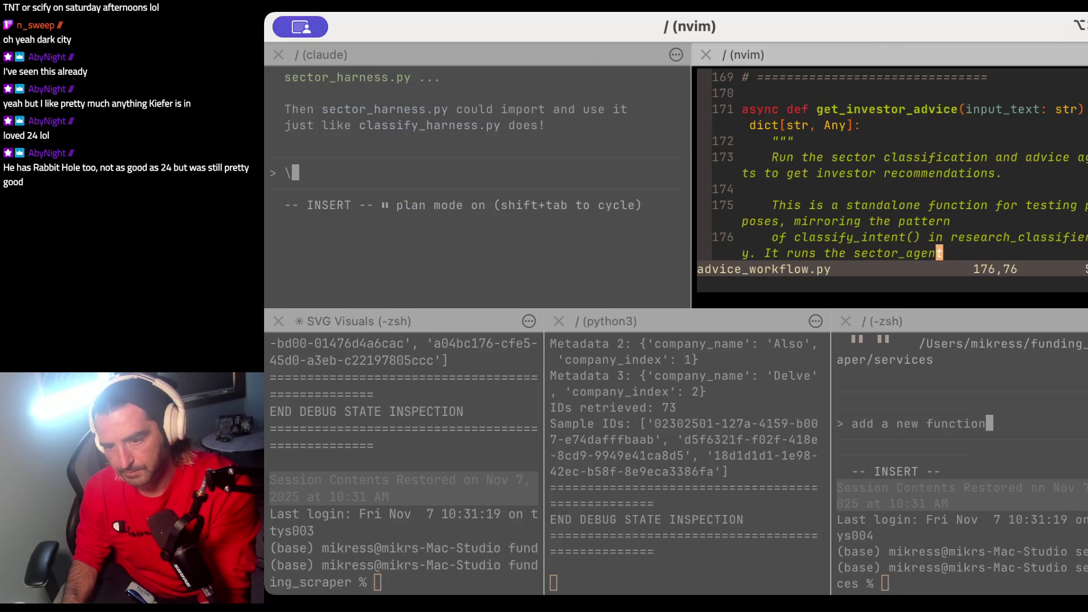
key("j")
key("j")
key("j")
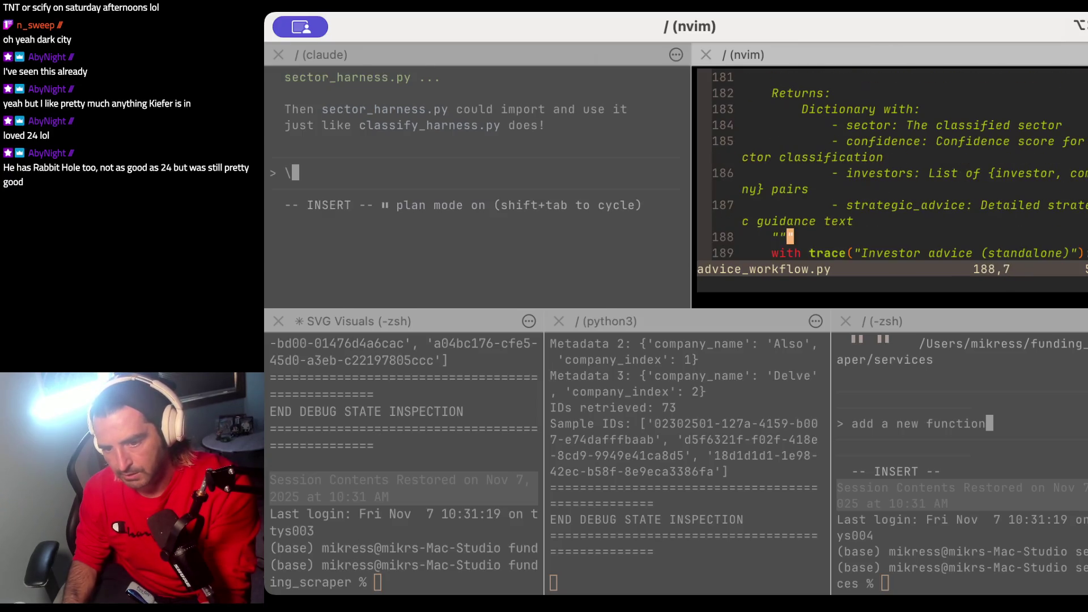
key("j")
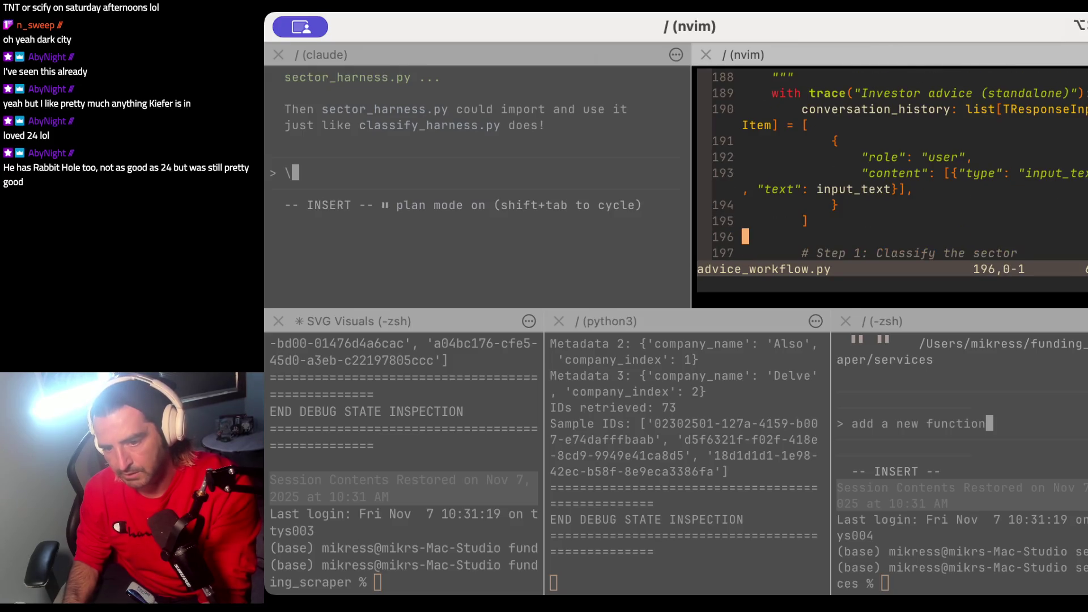
key("j")
key("j")
key("j")
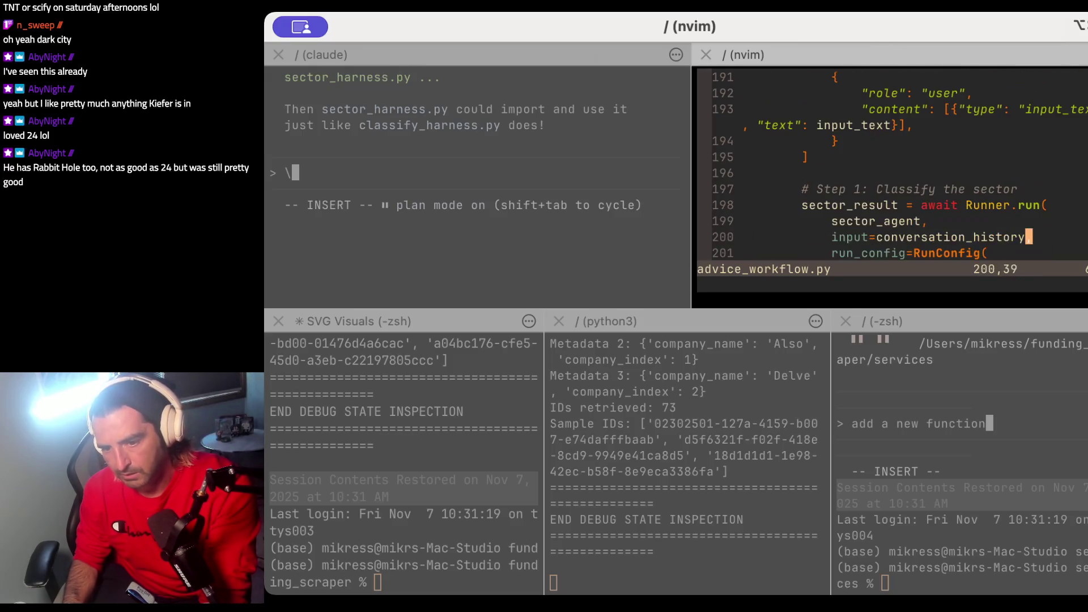
Step: Visually select lines 198–199, where the sector classification Runner.run call begins
key("k")
key("k")
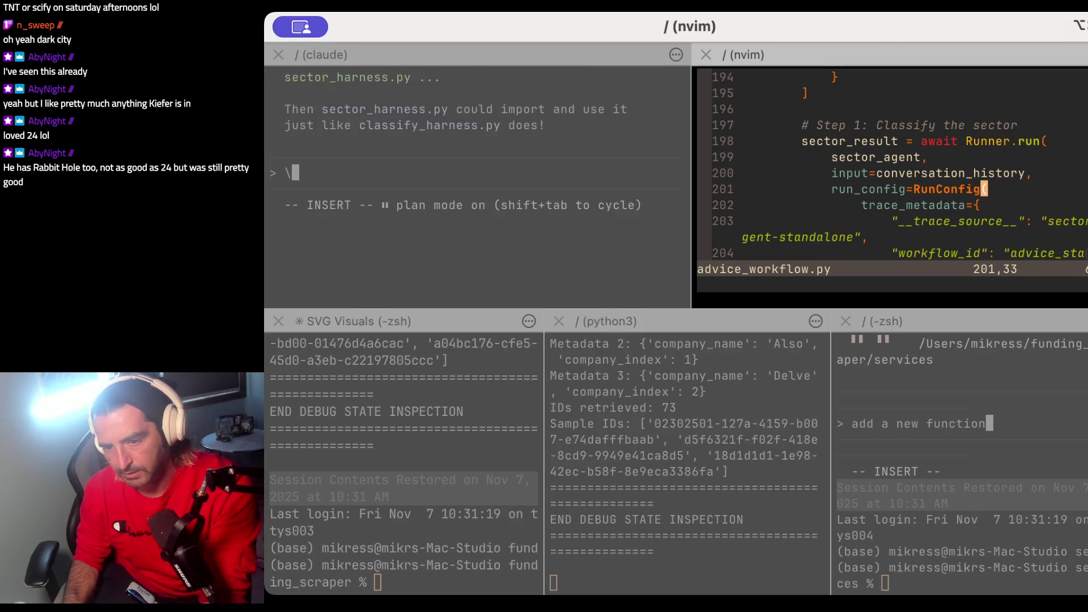
key("k")
key("k")
key("k")
key("h")
key("h")
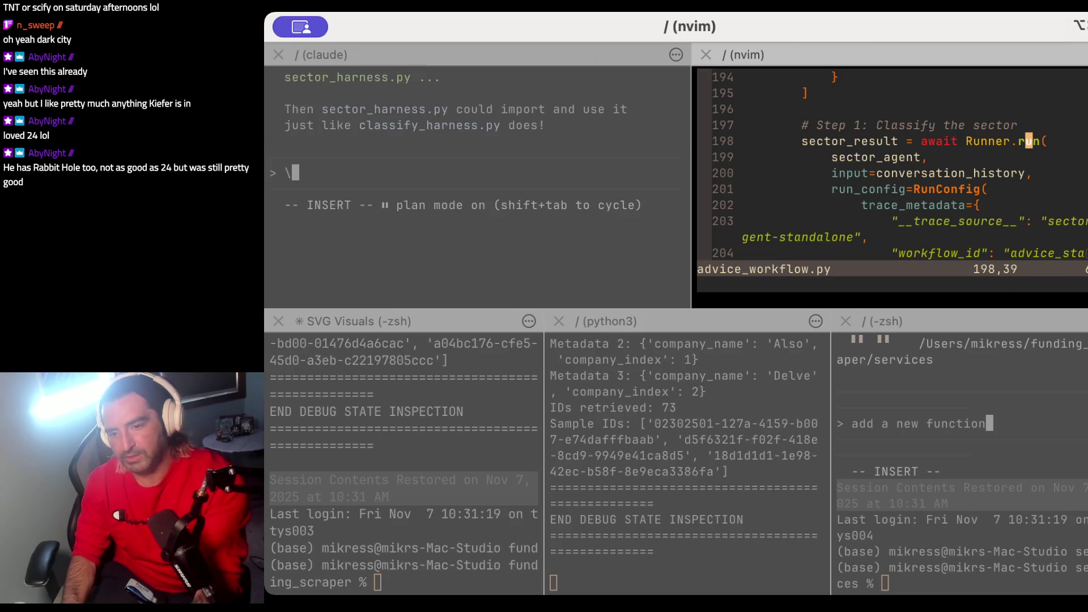
key("I")
key("Escape")
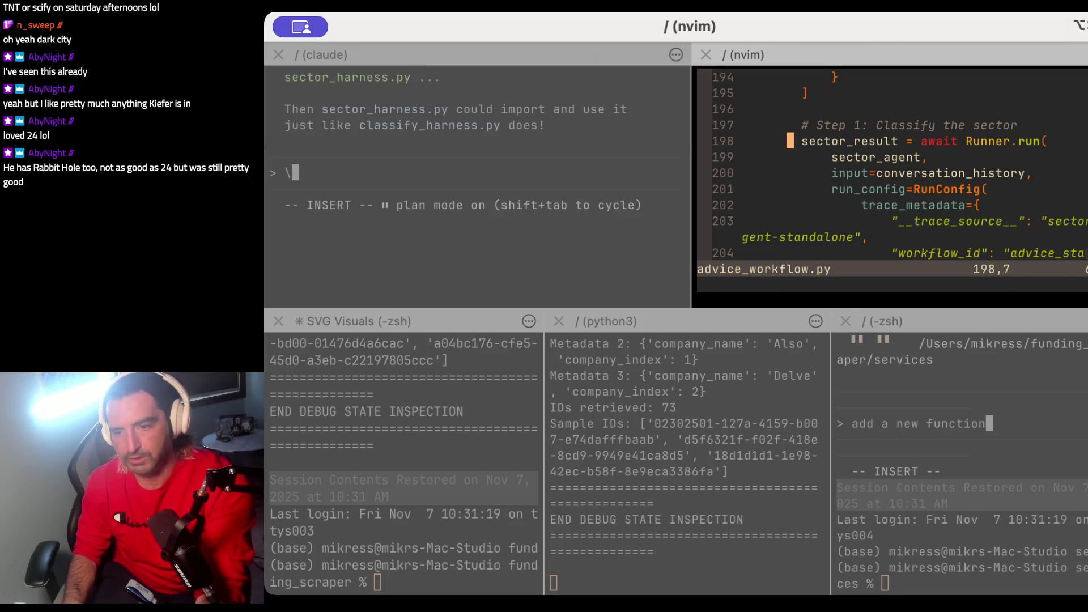
key("v")
key("j")
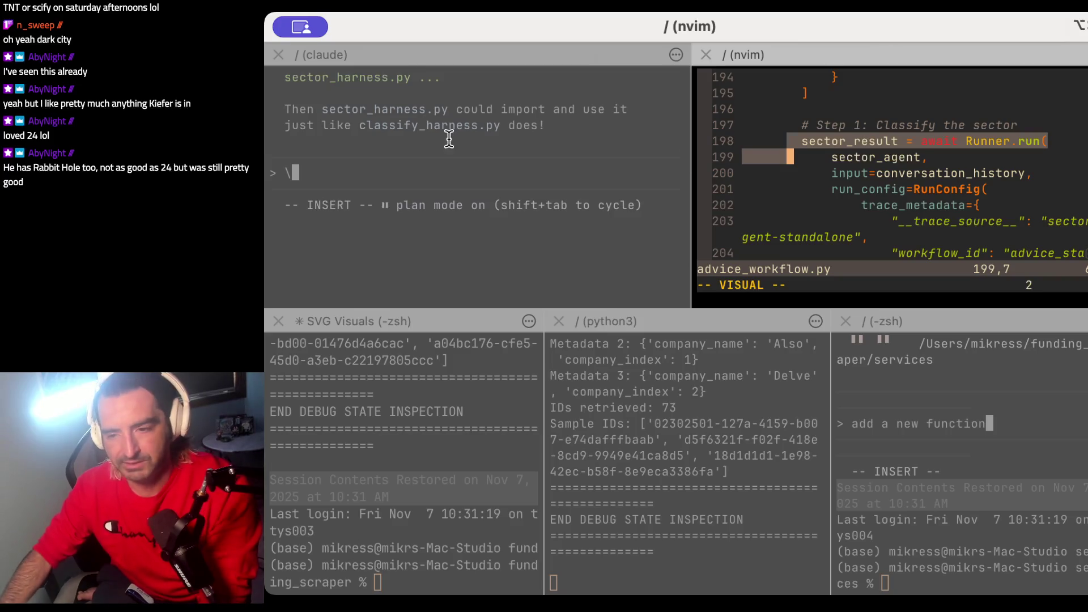
Step: Scroll up Claude's answer and mark its opening and the classify_harness.py wrapper explanation
left_click(589, 107)
scroll(584, 102, "up", 1)
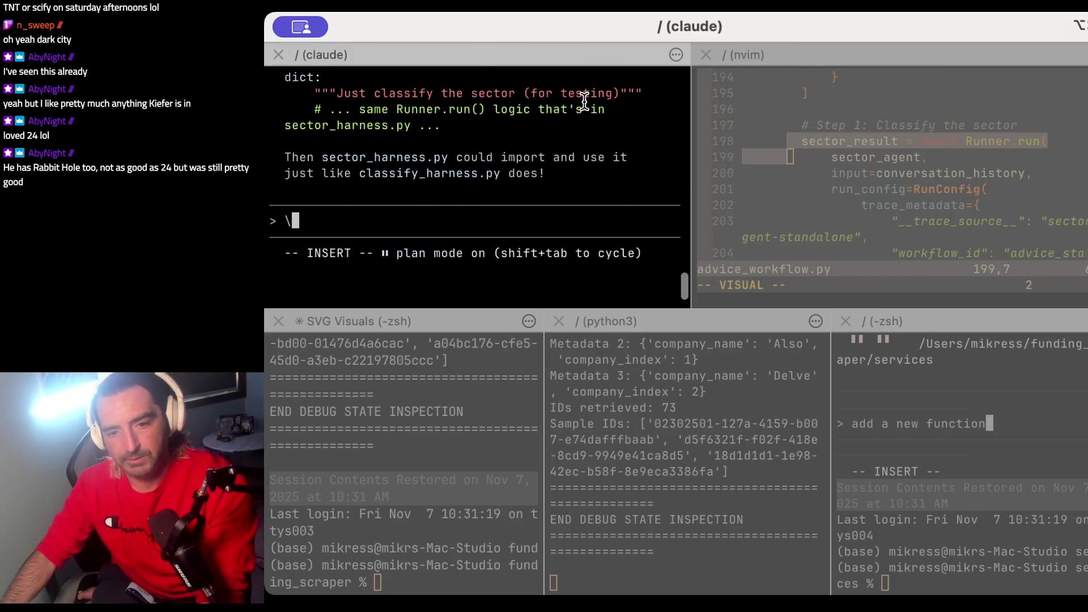
scroll(584, 100, "up", 10)
scroll(584, 101, "up", 10)
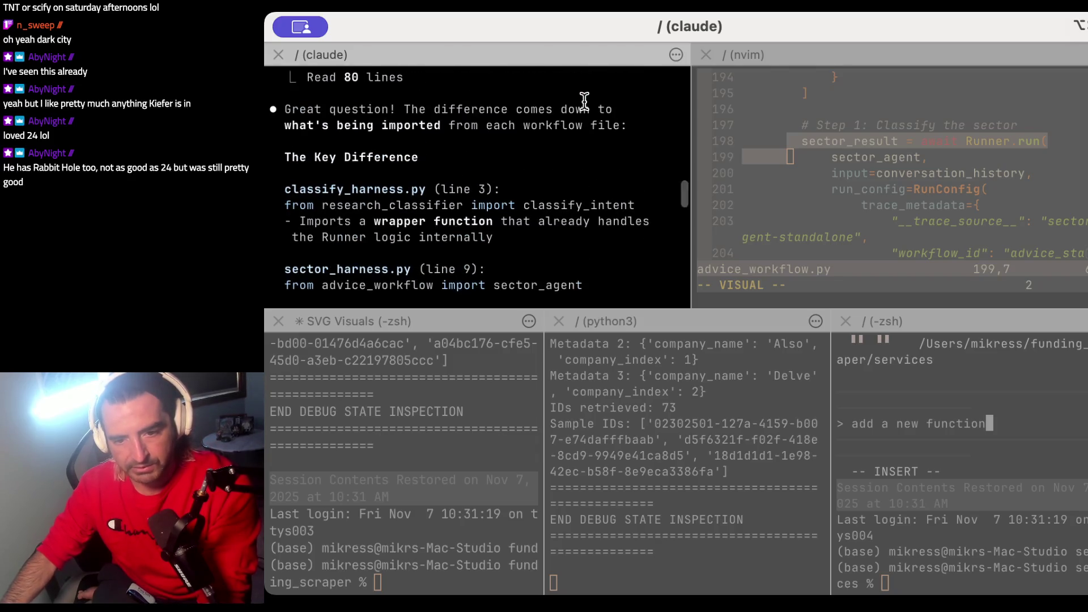
left_click_drag(441, 109, 443, 157)
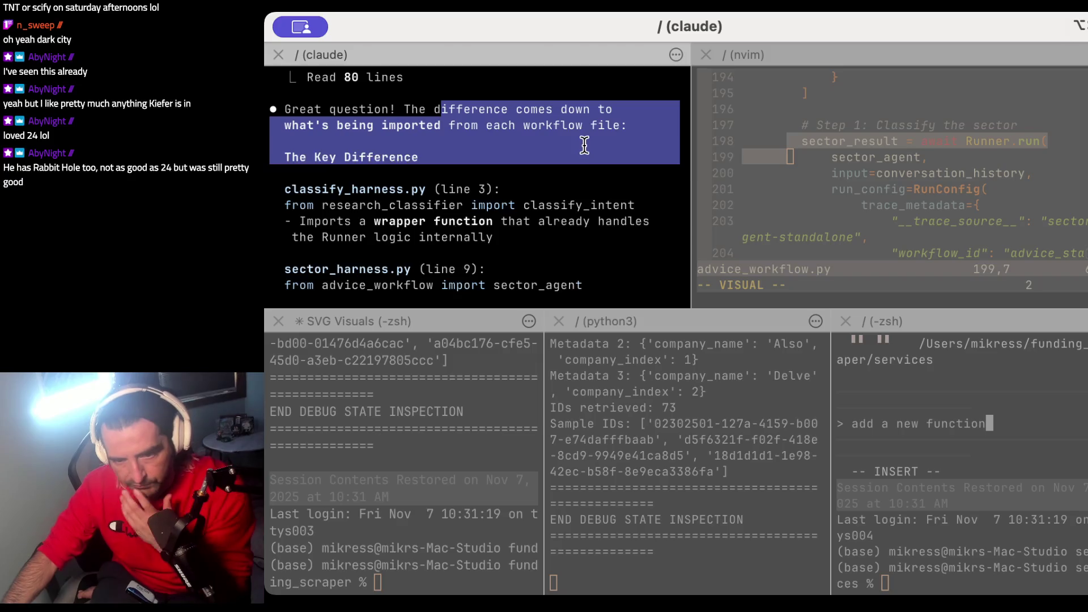
scroll(582, 145, "down", 1)
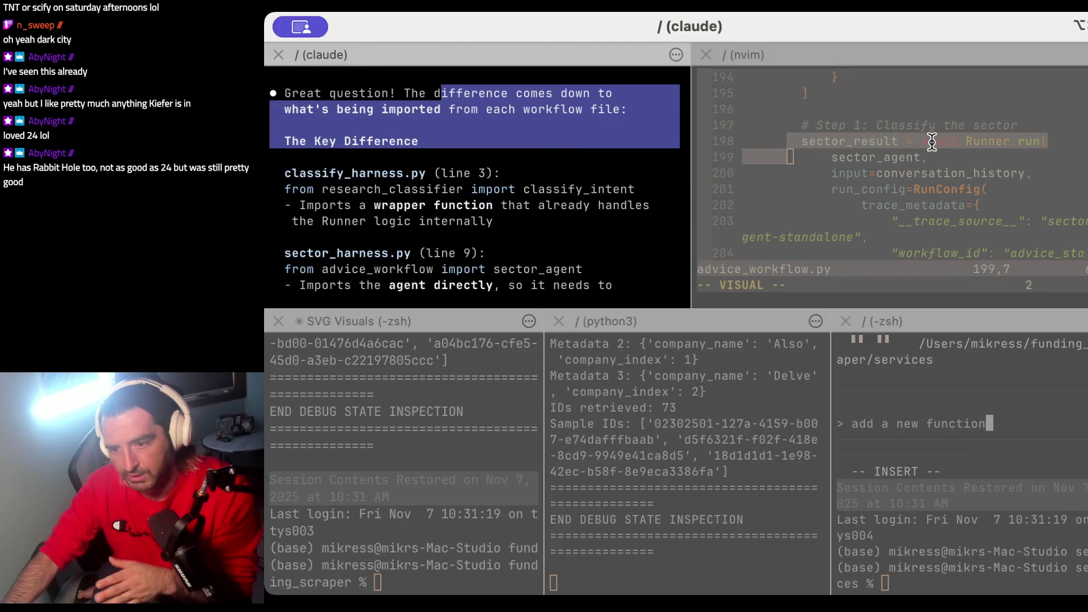
left_click(461, 168)
left_click_drag(340, 172, 416, 223)
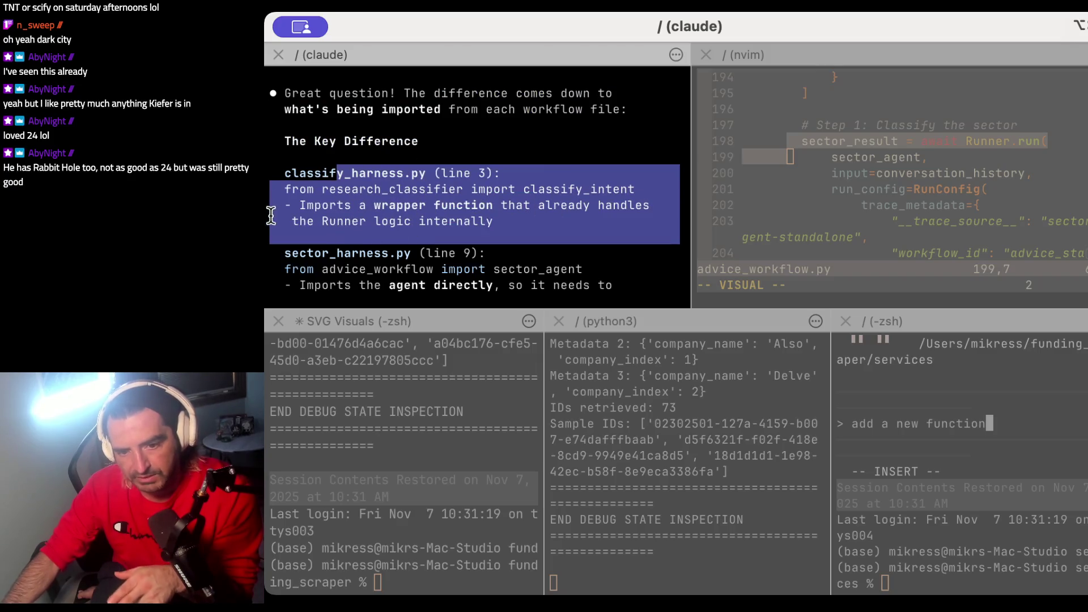
scroll(404, 206, "down", 1)
mouse_move(352, 253)
left_mouse_down()
mouse_move(340, 269)
mouse_move(352, 278)
left_mouse_up()
Step: Mark the Why This Matters section, the classify_intent call and the dedicated-wrapper suggestion
scroll(352, 281, "down", 1)
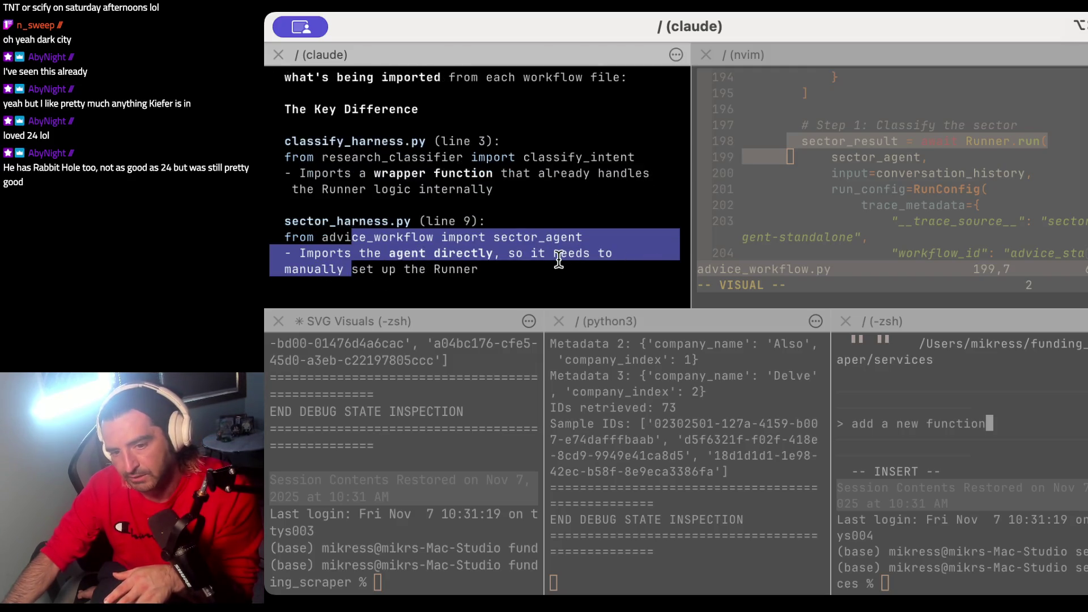
scroll(559, 260, "down", 8)
left_click_drag(359, 173, 359, 252)
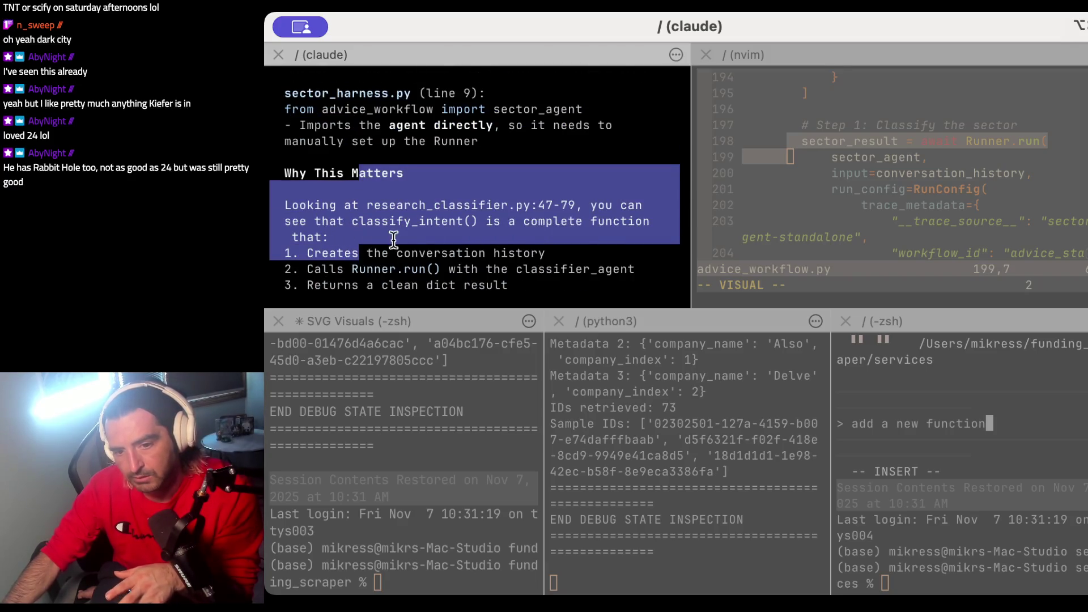
scroll(409, 242, "down", 3)
mouse_move(351, 208)
left_mouse_down()
mouse_move(351, 224)
mouse_move(401, 272)
left_mouse_up()
scroll(401, 272, "down", 5)
left_click(340, 188)
left_click_drag(340, 189, 333, 250)
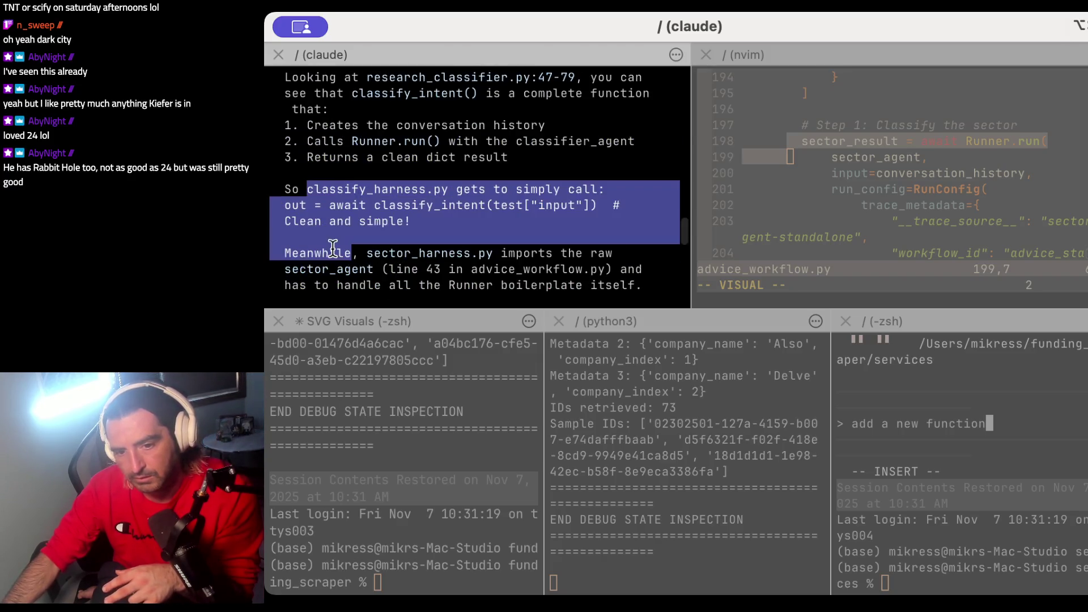
scroll(334, 215, "down", 5)
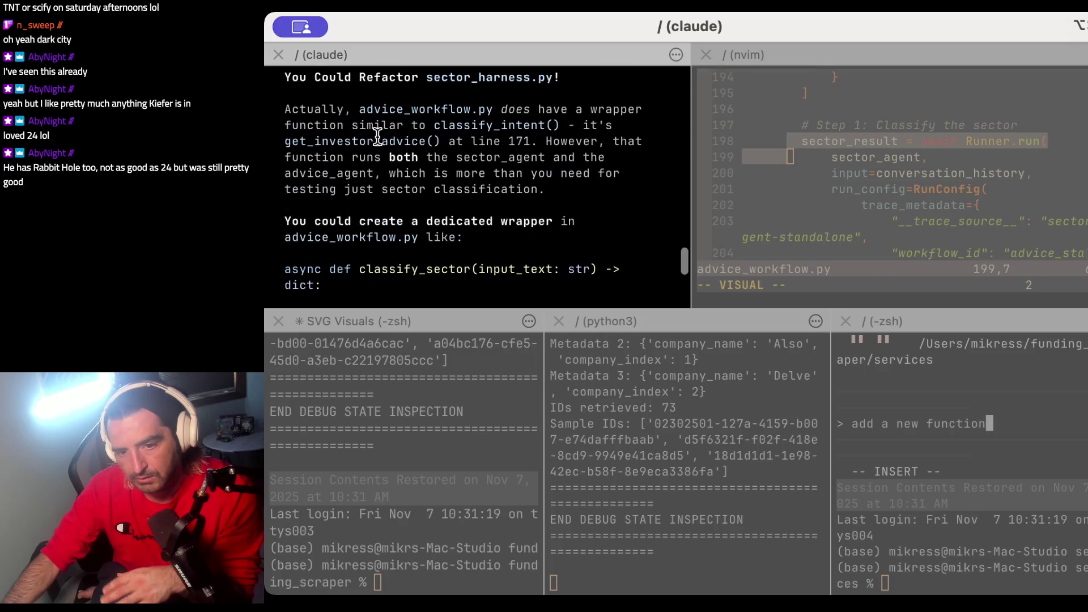
left_click_drag(339, 94, 336, 229)
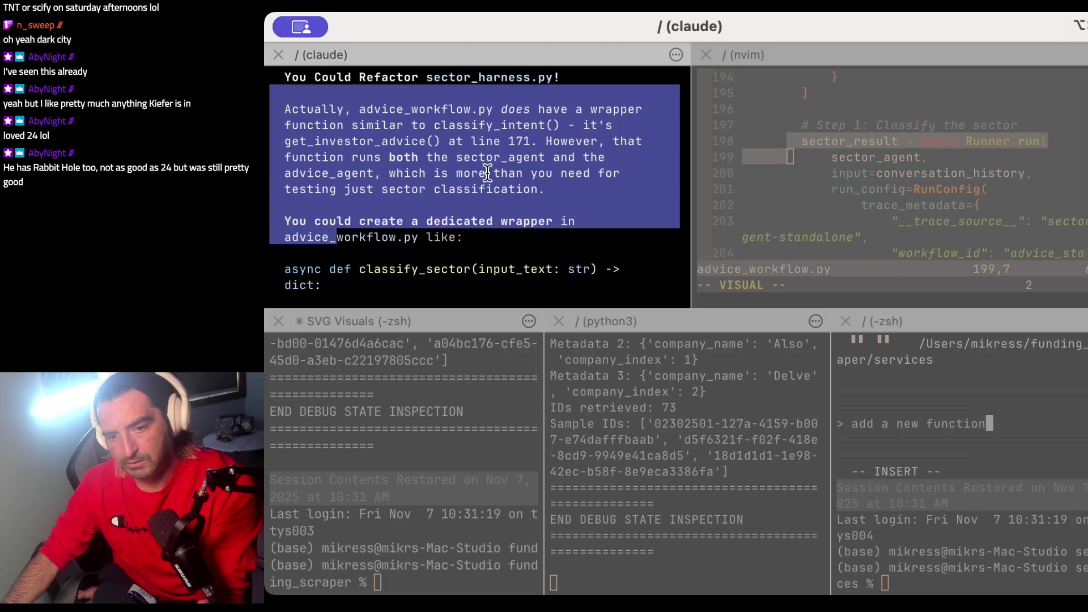
scroll(425, 204, "down", 4)
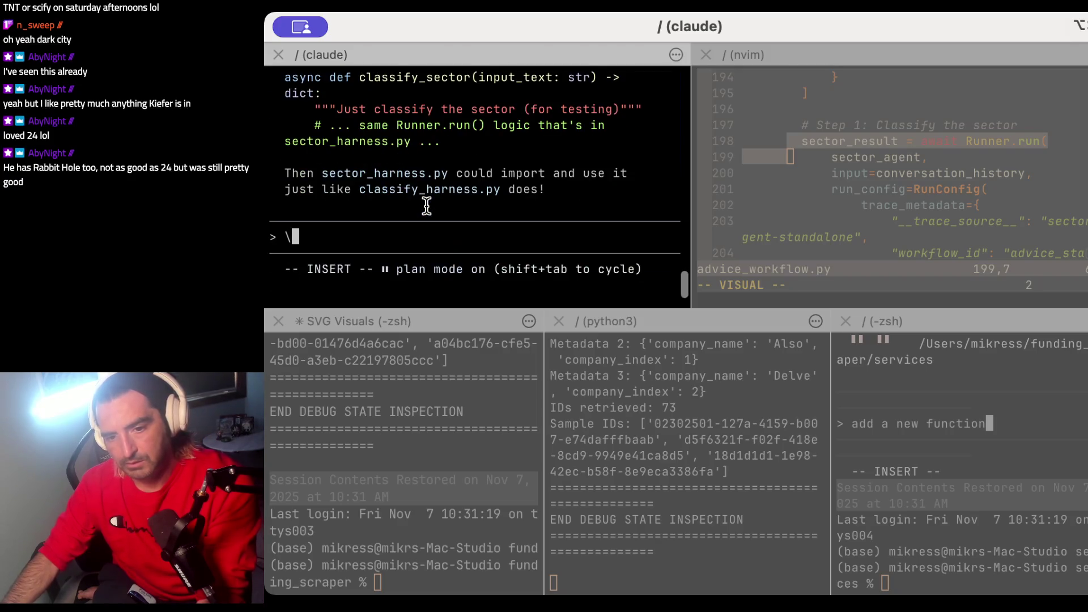